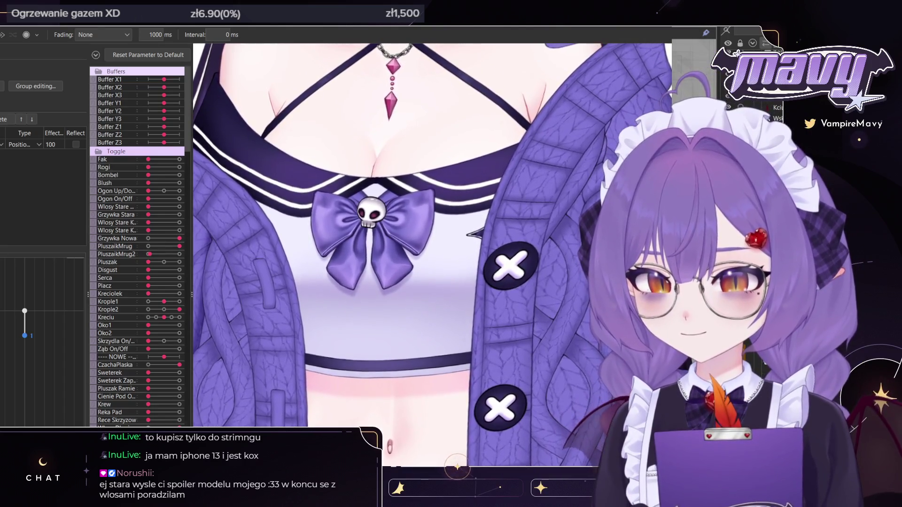
- Hide the purple cardigan with the Sweterek toggle and zoom in on the torso
click(148, 372)
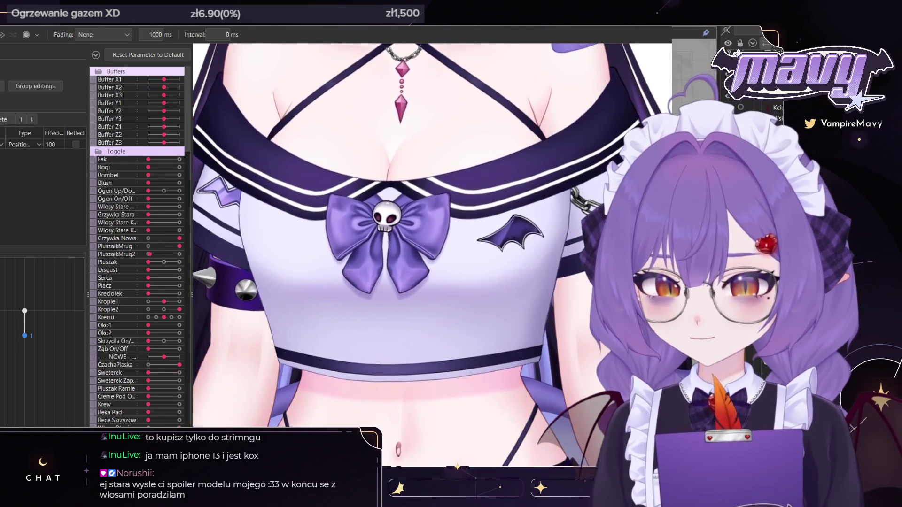
scroll(516, 261, up, 10)
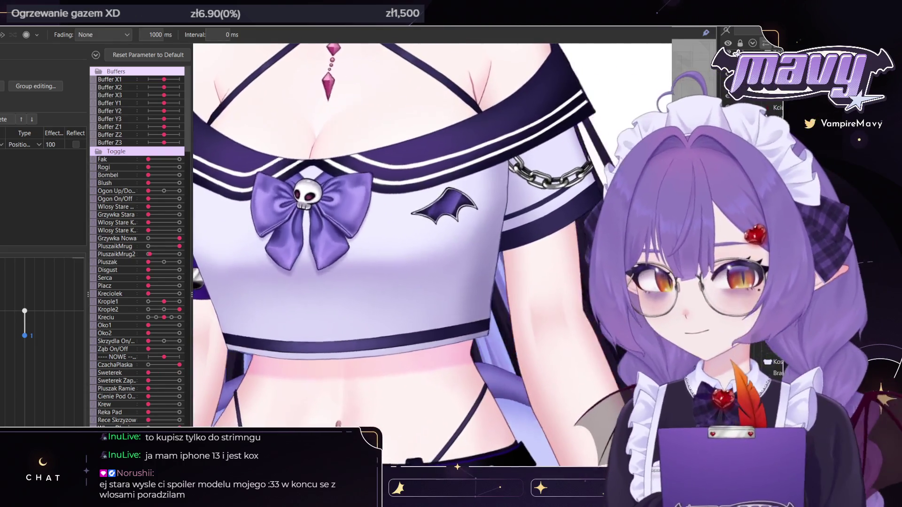
scroll(517, 262, down, 8)
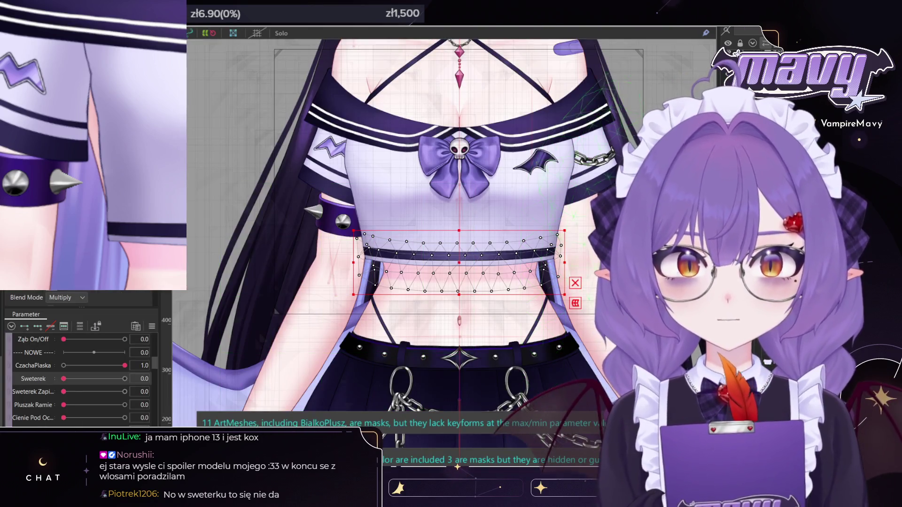
- Select the crop top's physics deformer and drag Cyce FizX1 and FizY2 to -1.0
click(451, 212)
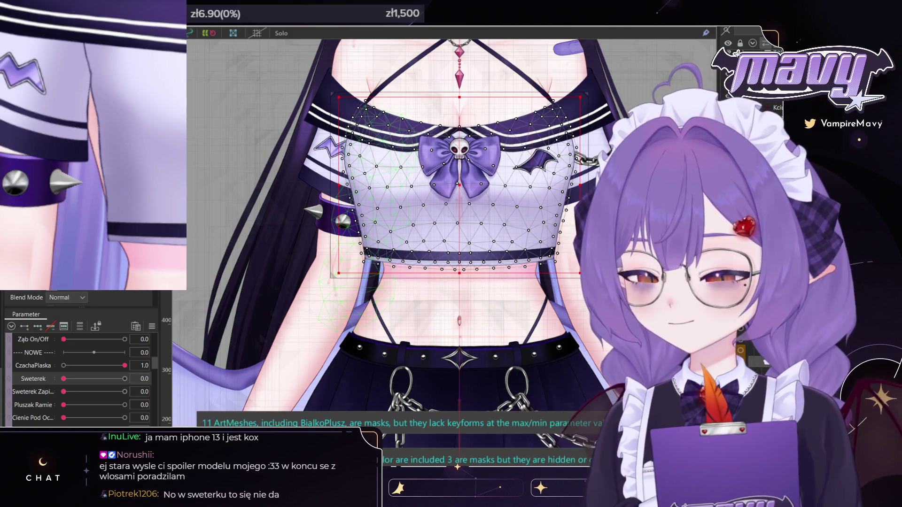
click(80, 326)
mouse_move(94, 339)
mouse_down()
mouse_move(123, 340)
mouse_move(32, 348)
mouse_up()
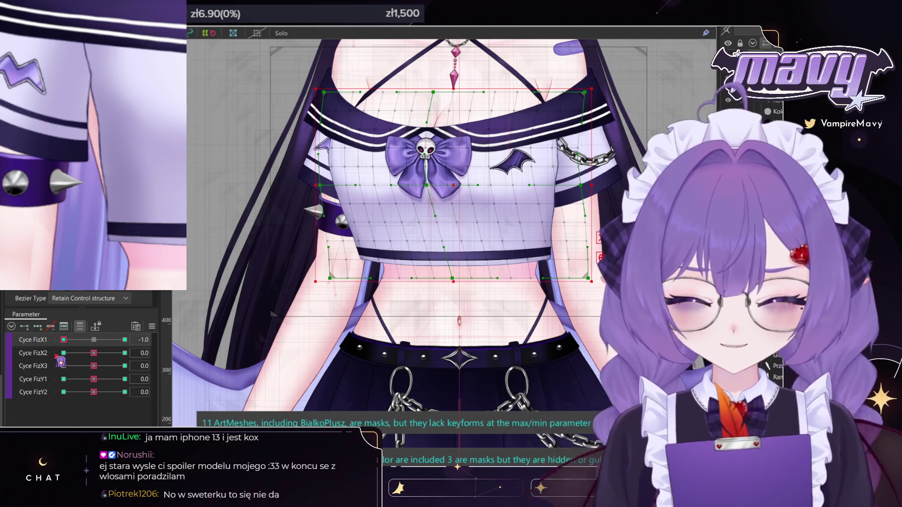
mouse_move(94, 353)
mouse_down()
mouse_move(160, 360)
mouse_move(55, 361)
mouse_move(99, 360)
mouse_move(54, 390)
mouse_move(160, 378)
mouse_move(22, 383)
mouse_move(113, 381)
mouse_move(38, 397)
mouse_up()
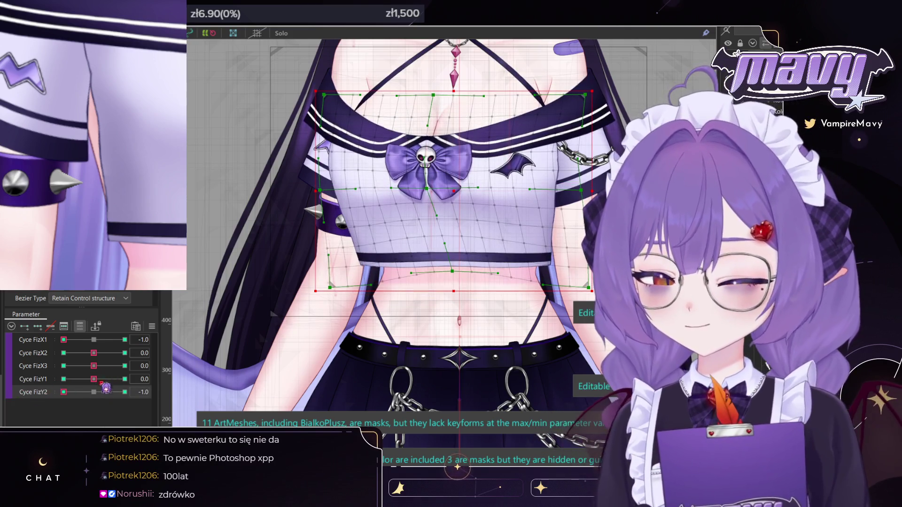
- Push the Cyce FizX1–X3 and FizY1–Y2 parameters to their 1.0 and -1.0 extremes
click(100, 393)
click(125, 379)
click(124, 339)
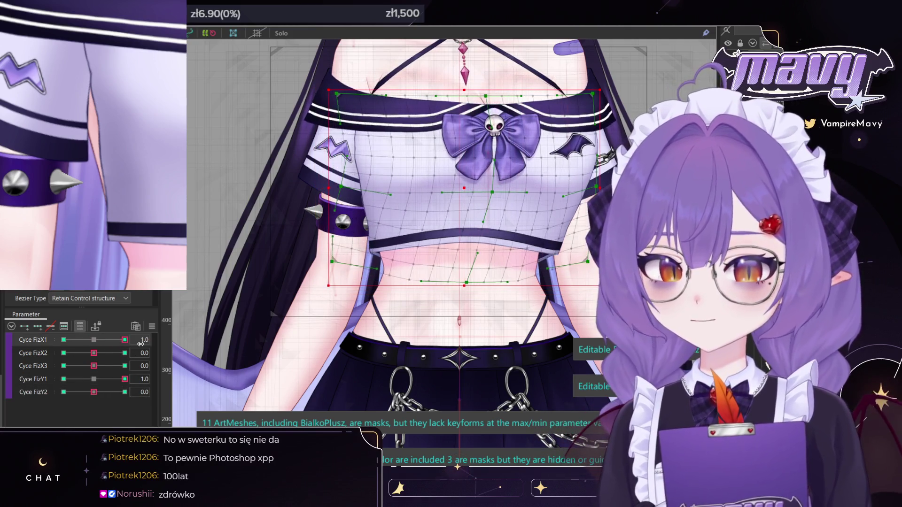
click(125, 353)
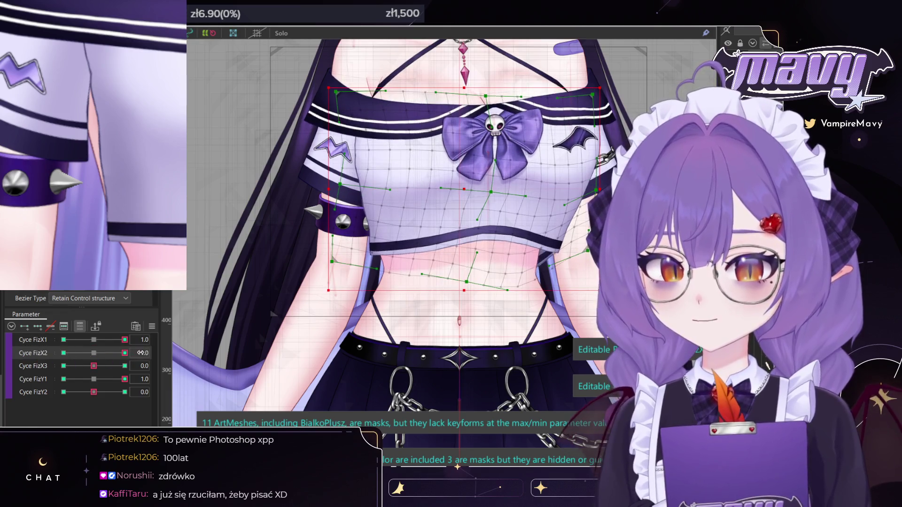
click(63, 365)
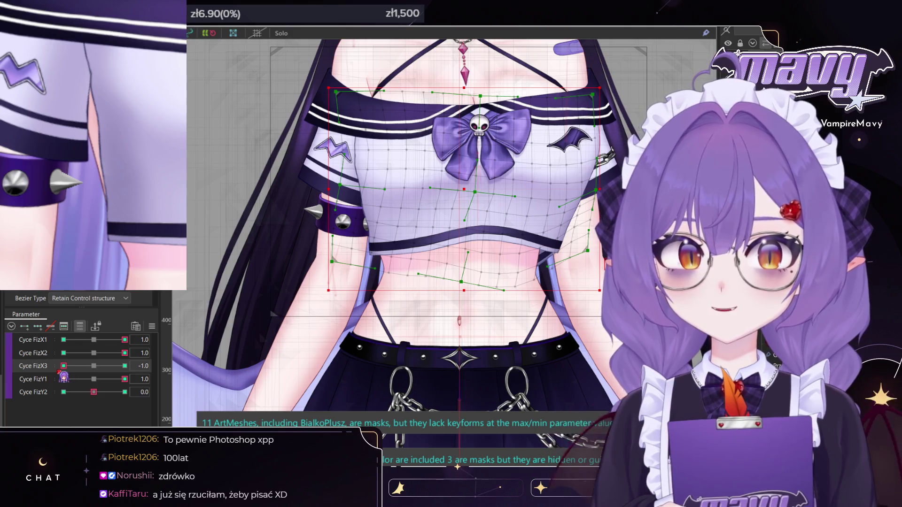
click(64, 379)
click(125, 379)
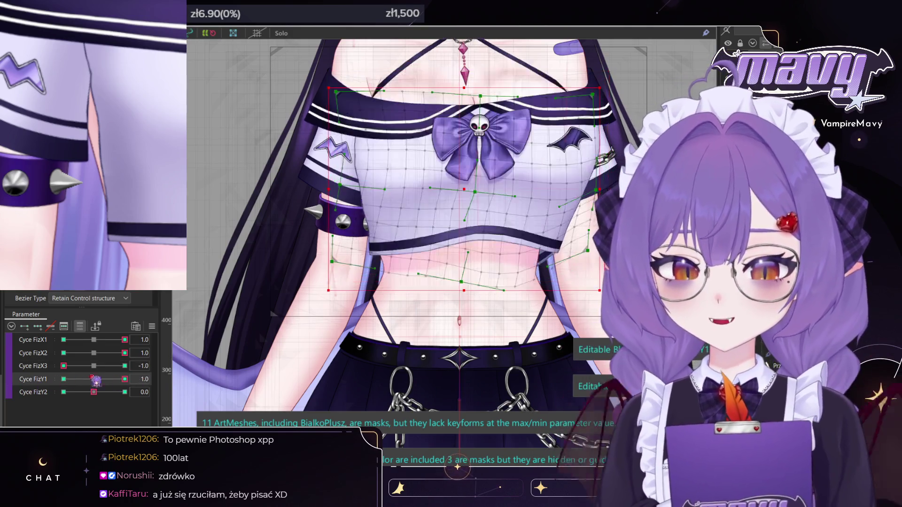
click(63, 379)
click(83, 392)
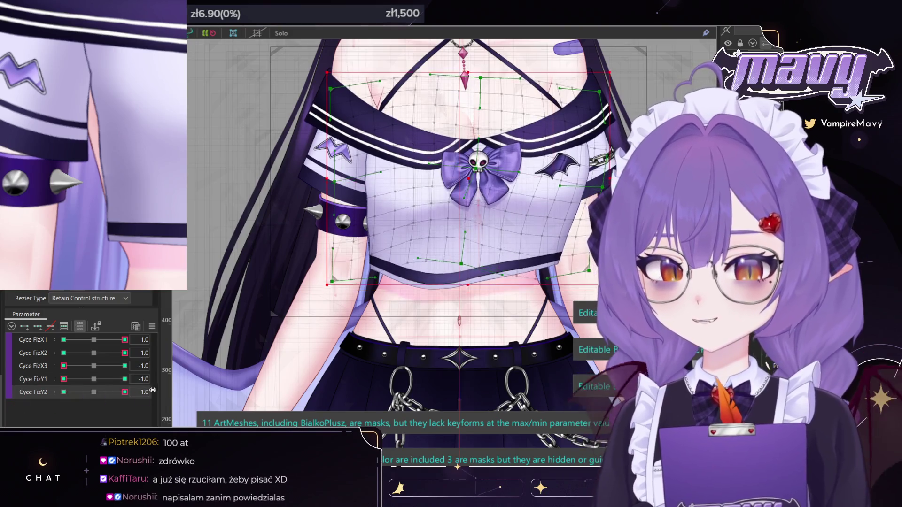
- Reset Cyce FizY2, FizY1, FizX3, FizX2 and FizX1 back to 0.0
click(94, 392)
click(94, 379)
click(94, 365)
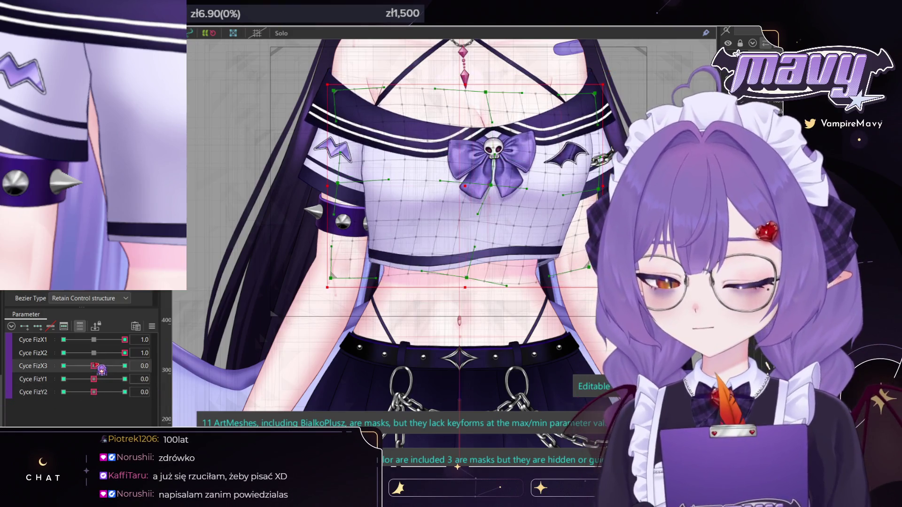
click(94, 352)
click(94, 340)
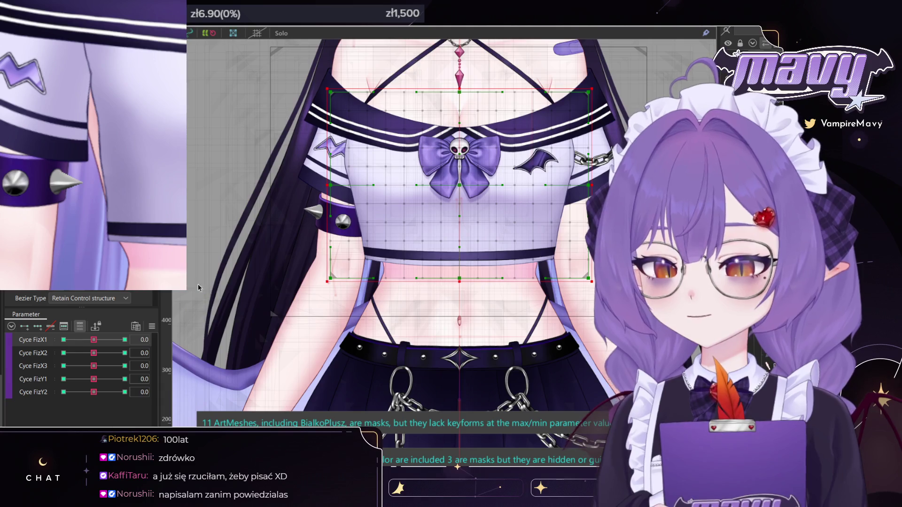
scroll(387, 227, down, 5)
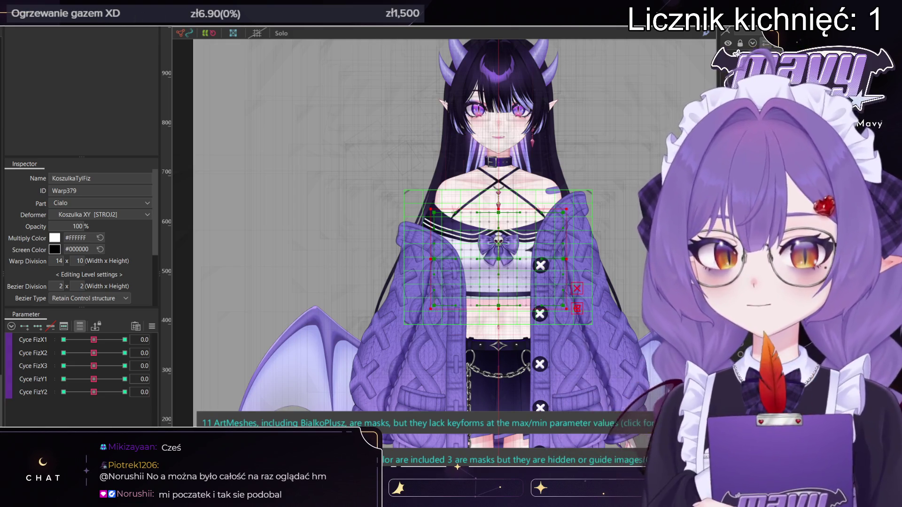
- Zoom the viewport on the blonde corset model
scroll(398, 233, down, 3)
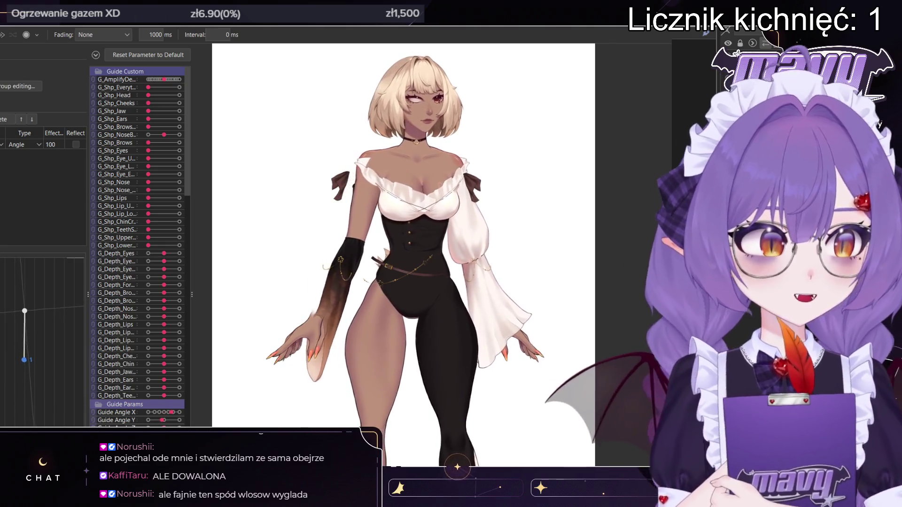
- Zoom in and back out on the model's face to check the head
scroll(406, 73, up, 5)
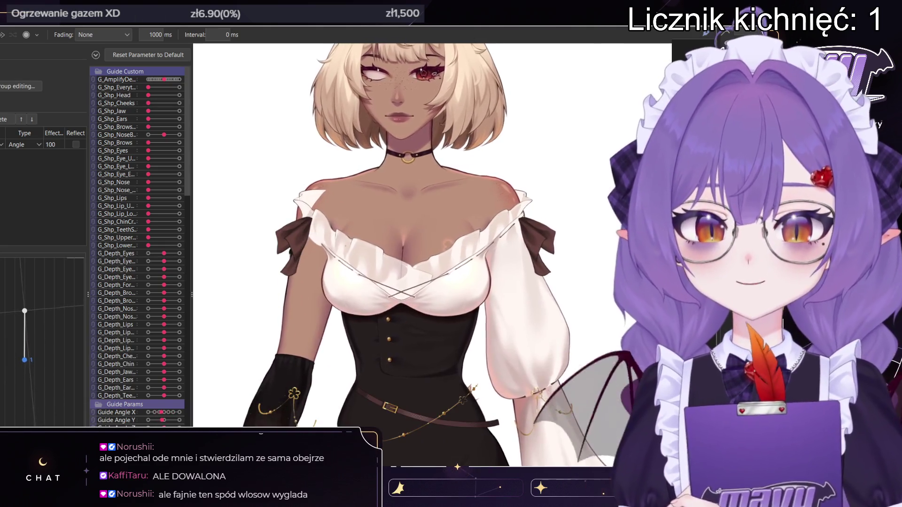
scroll(432, 235, down, 3)
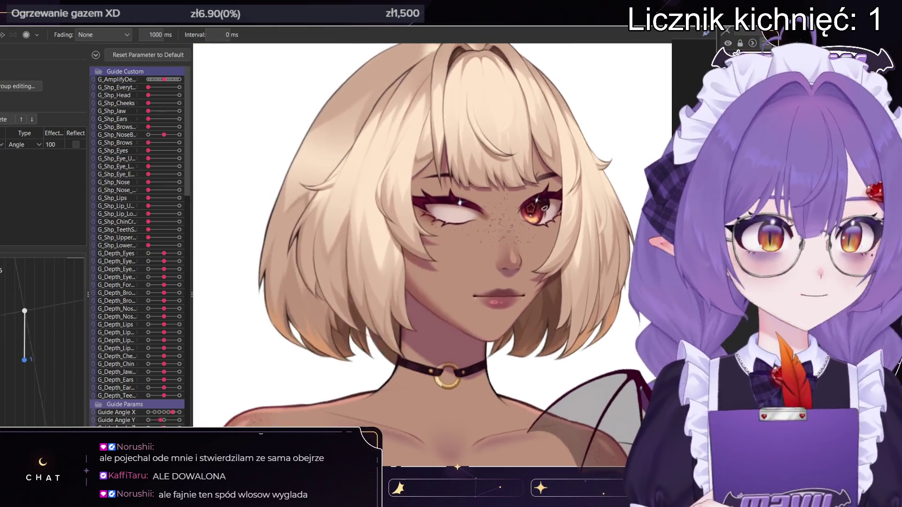
scroll(432, 234, down, 3)
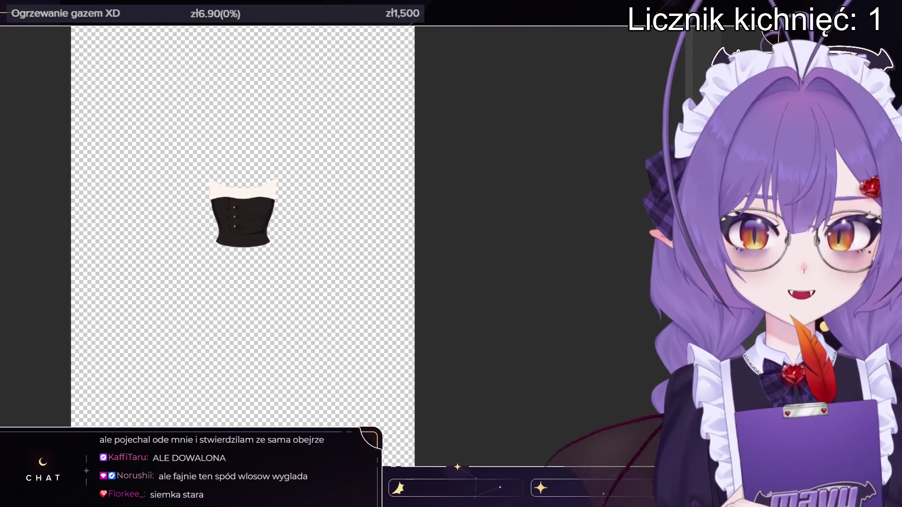
- Scroll through the PSD's layers, swapping the bodice for the back hair, neck, shirt and sleeves
scroll(225, 188, up, 5)
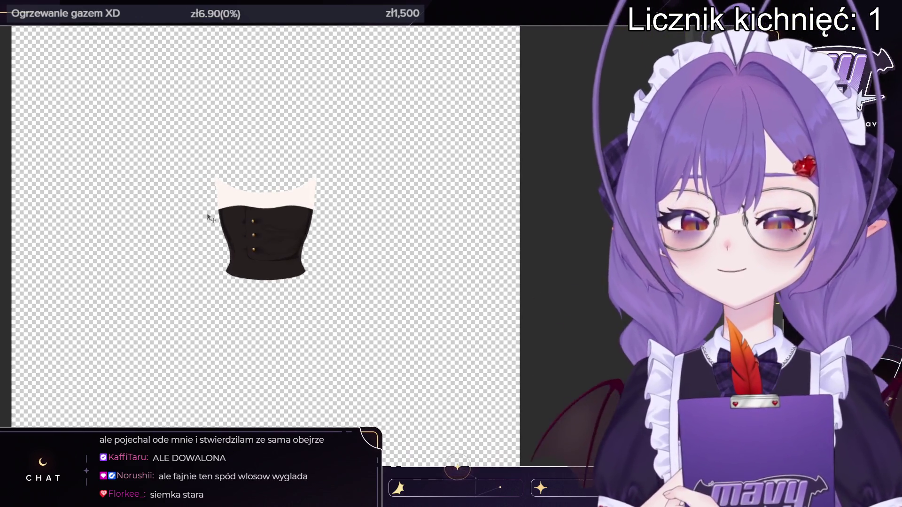
scroll(275, 165, up, 3)
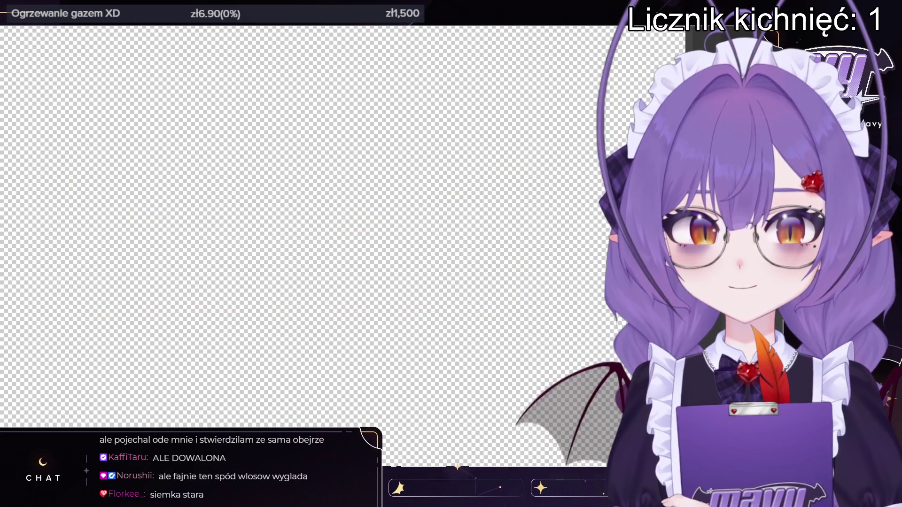
scroll(540, 117, down, 2)
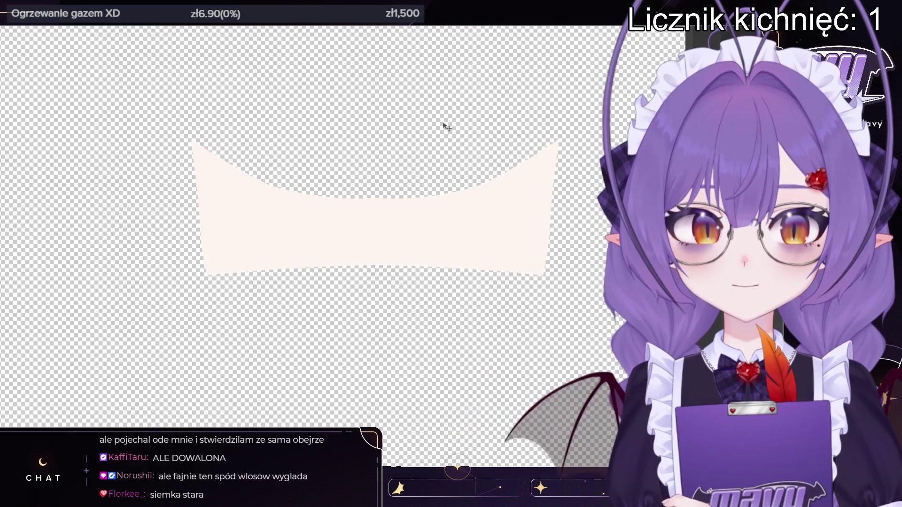
scroll(297, 229, down, 3)
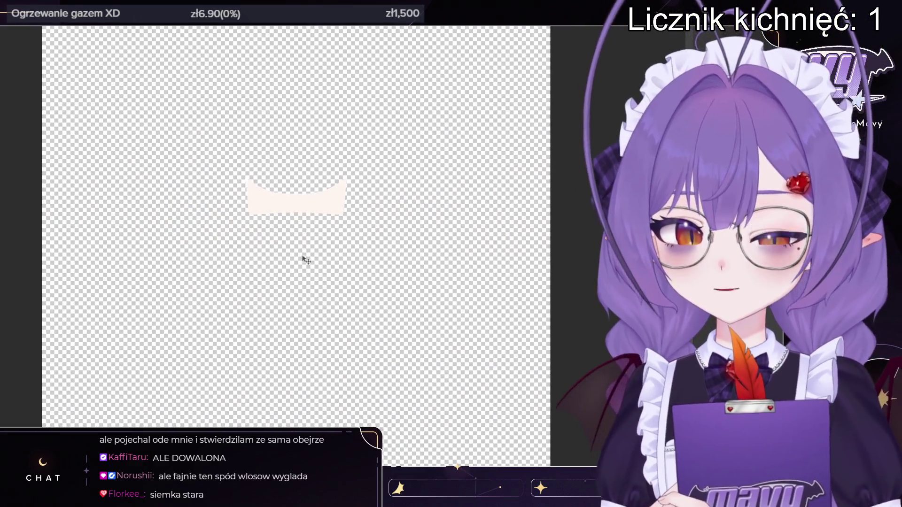
scroll(241, 166, up, 3)
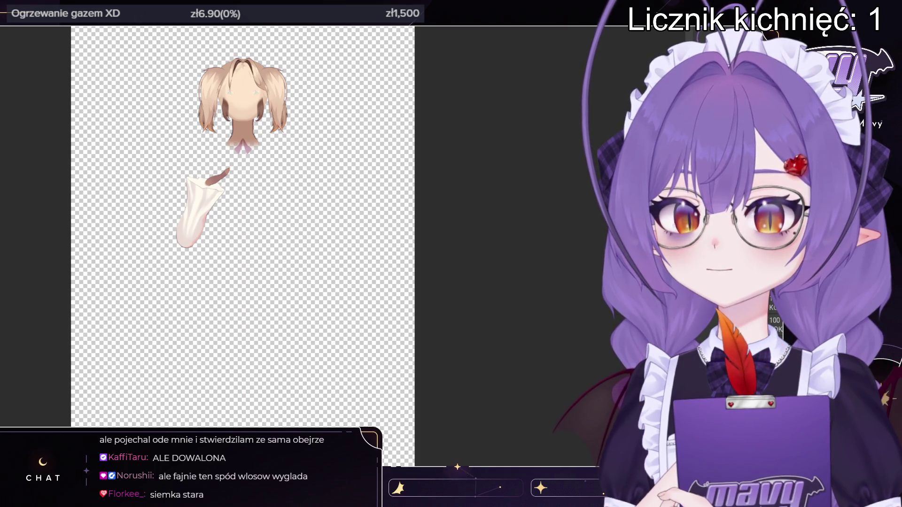
scroll(348, 184, up, 5)
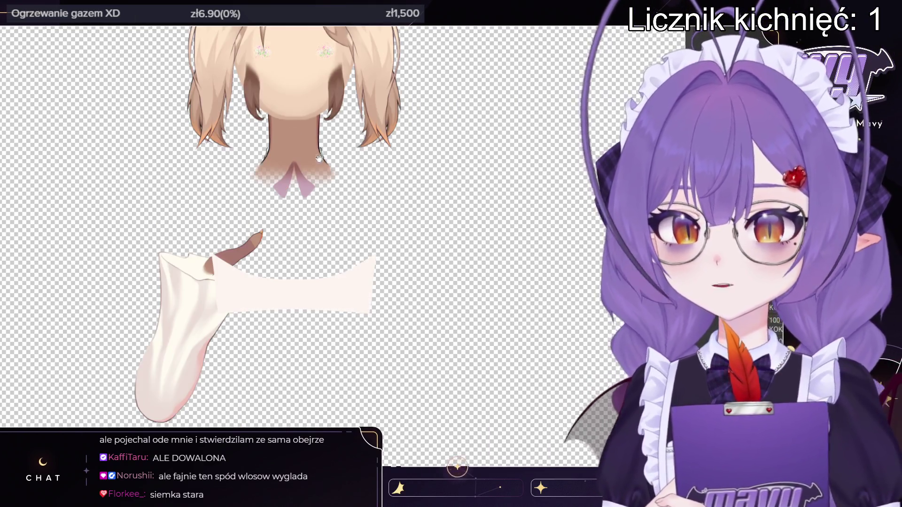
- Pan and zoom the canvas to inspect the back hair, neck and sleeve art
drag(318, 158, 392, 289)
scroll(392, 289, up, 3)
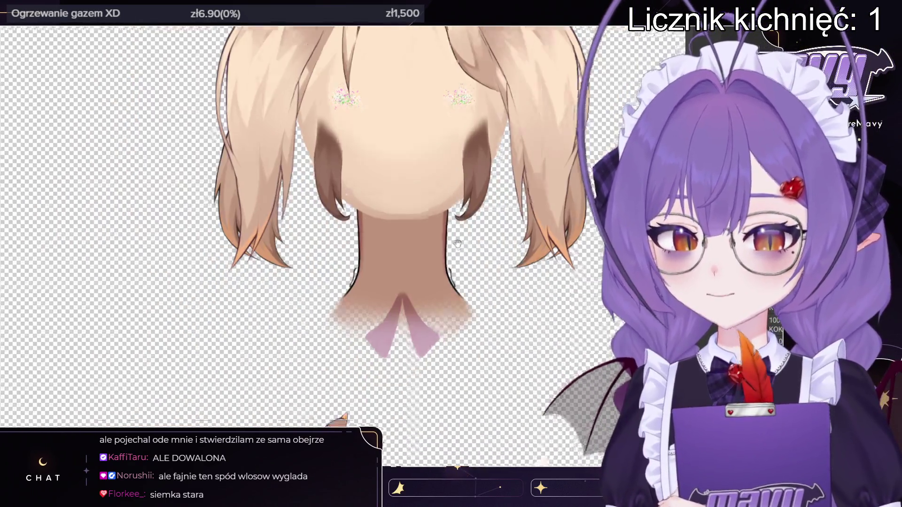
drag(457, 243, 423, 166)
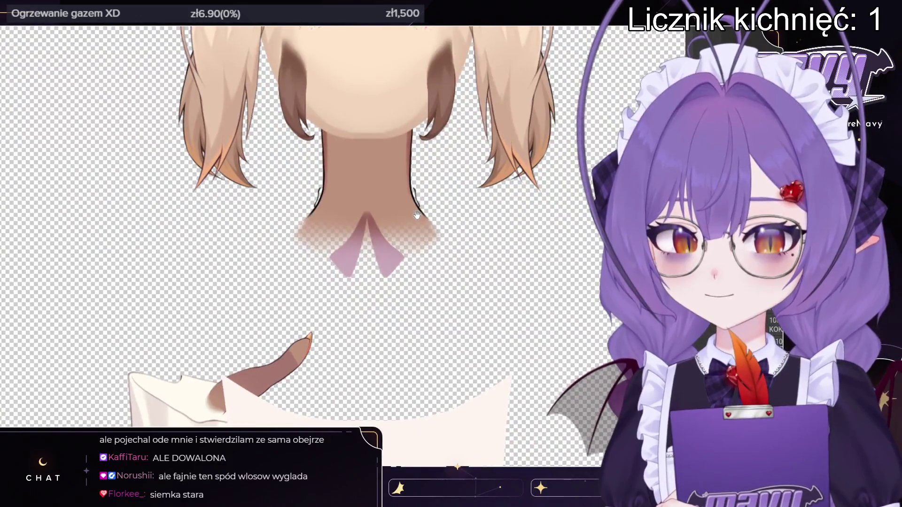
scroll(416, 215, up, 5)
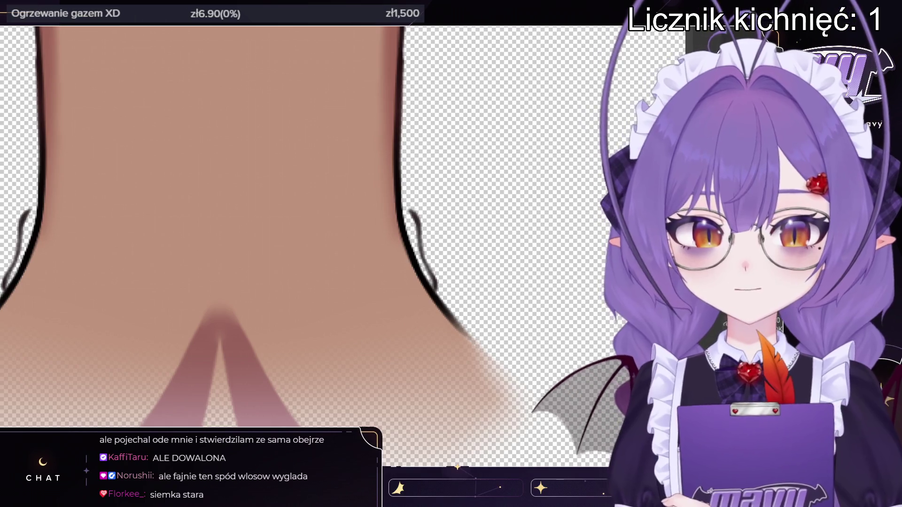
scroll(365, 317, down, 2)
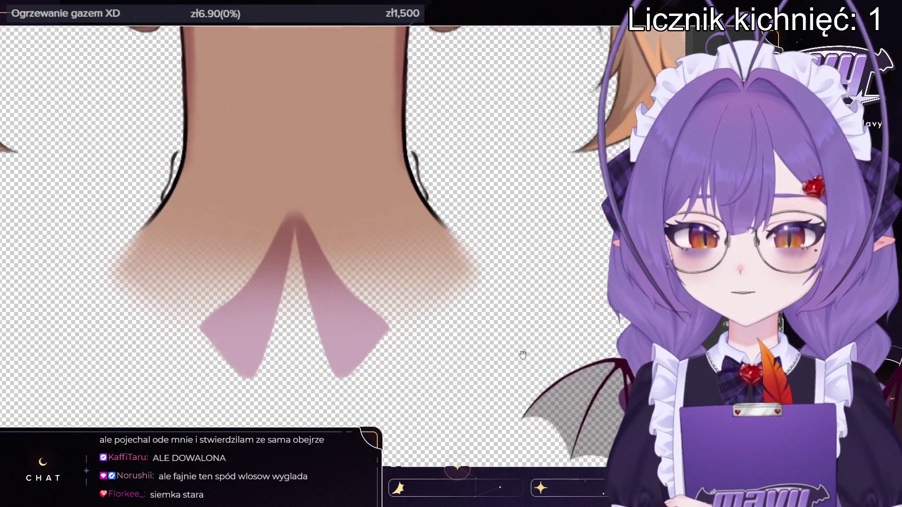
scroll(317, 331, down, 5)
scroll(317, 330, left, 2)
scroll(318, 330, down, 5)
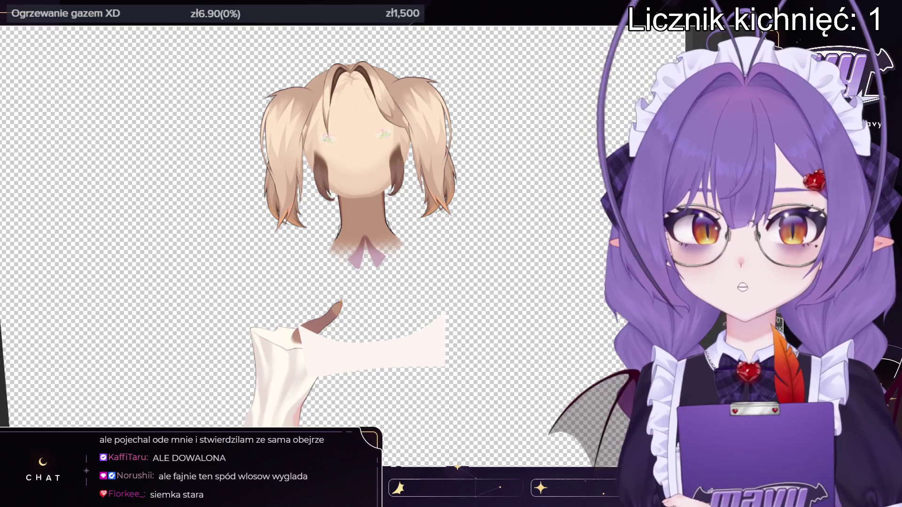
scroll(473, 165, down, 4)
- Switch to the fox-ear hair PSD and centre the hair, then return to Live2D
key(ctrl+Tab)
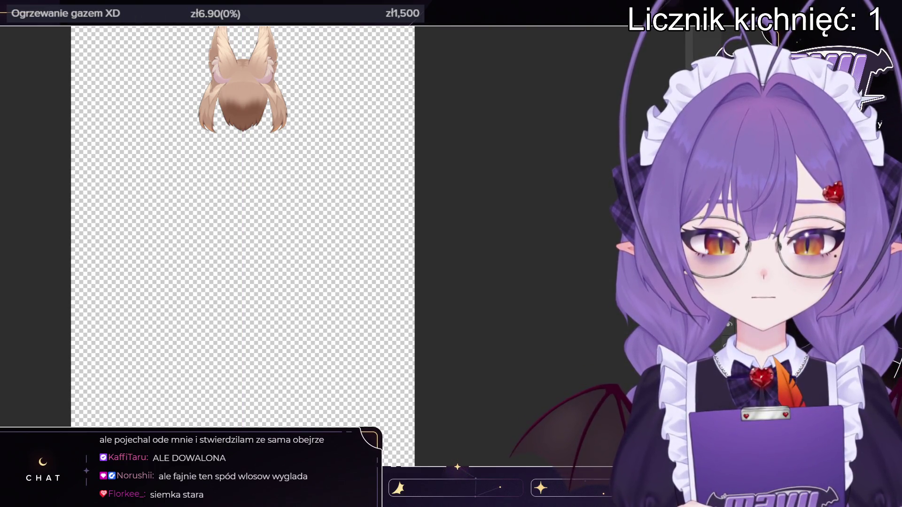
drag(242, 64, 403, 225)
scroll(402, 226, up, 5)
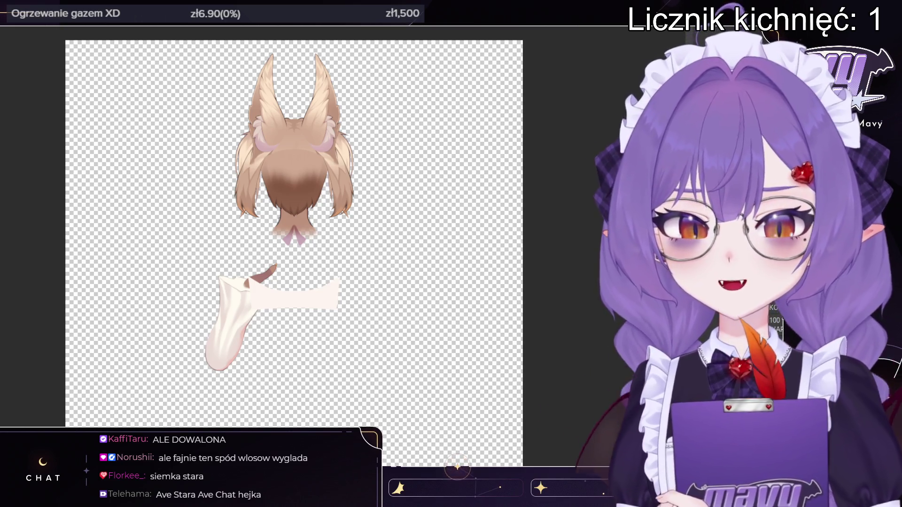
key(alt+Tab)
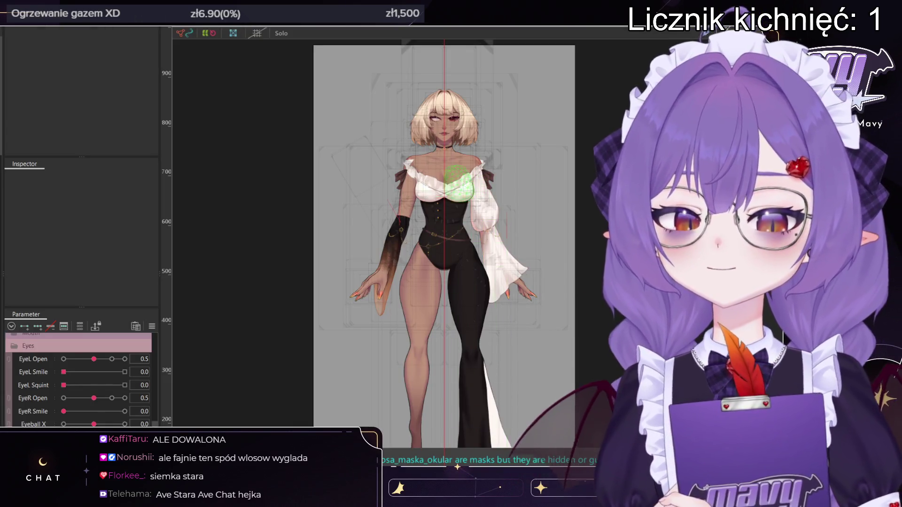
- Zoom in on the chest and toggle the mesh overlays off and back on
scroll(454, 169, up, 4)
scroll(454, 172, up, 2)
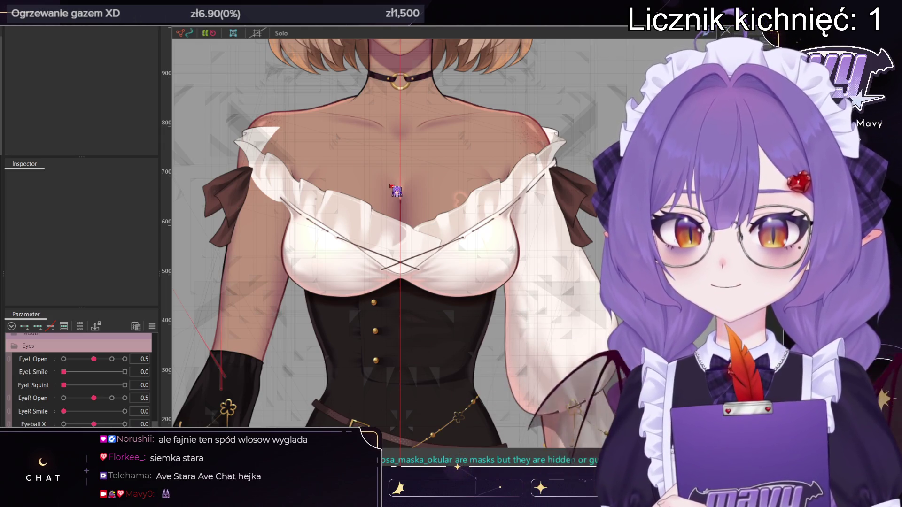
click(324, 346)
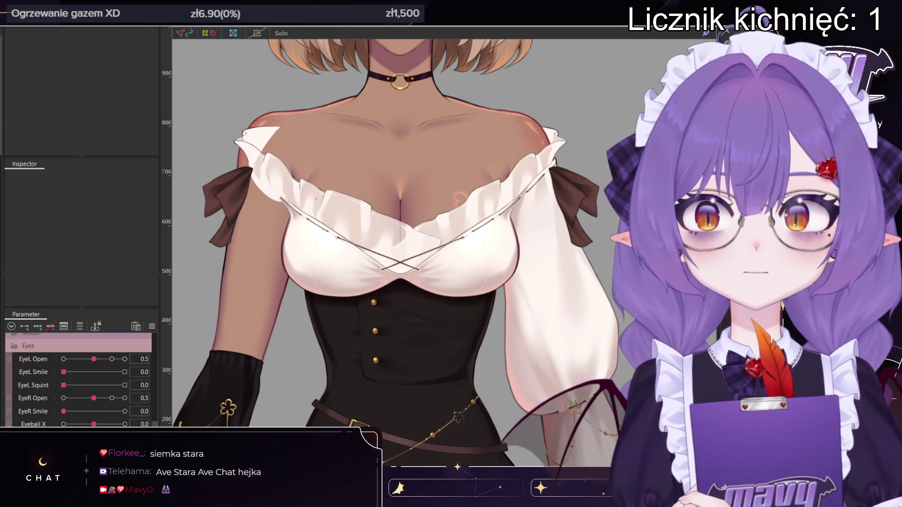
key(ctrl+a)
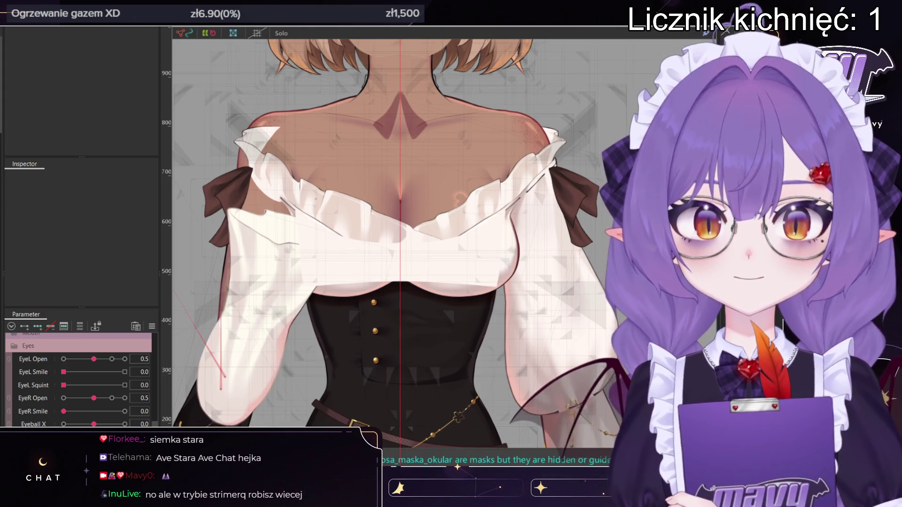
click(457, 466)
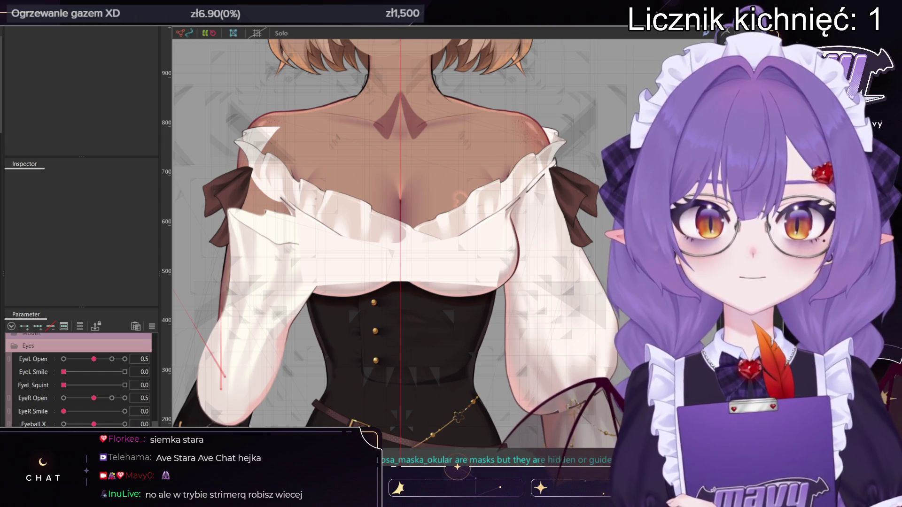
scroll(407, 217, down, 5)
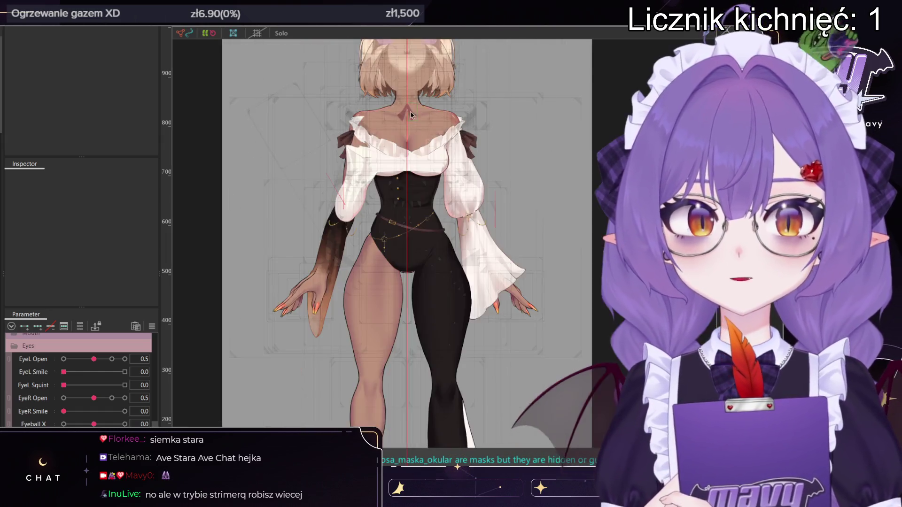
scroll(407, 218, up, 5)
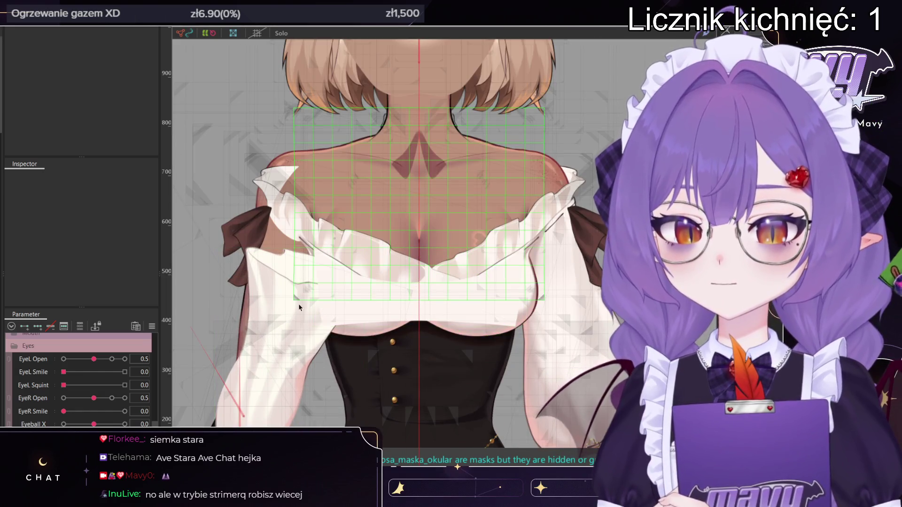
- Check the deformers holding the chest shirt, TULOW, ZEBRA and SPODNIE1 meshes
click(373, 307)
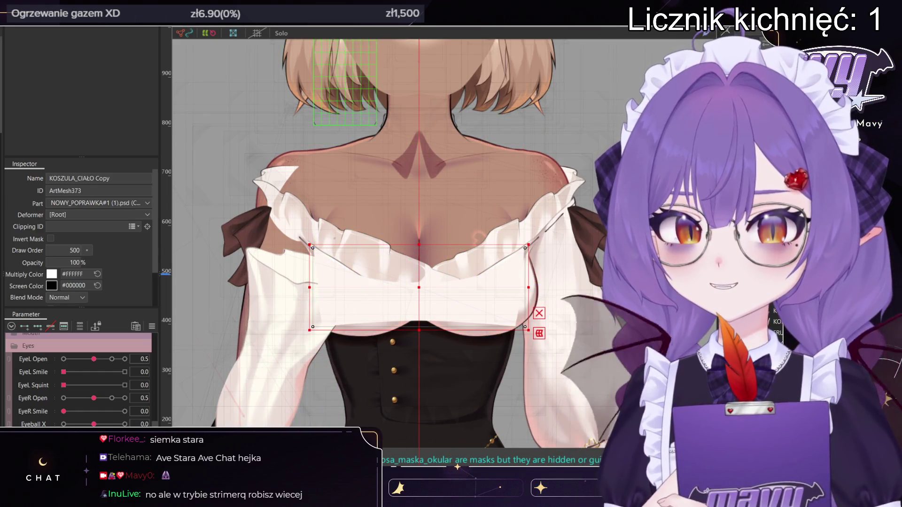
drag(485, 269, 470, 224)
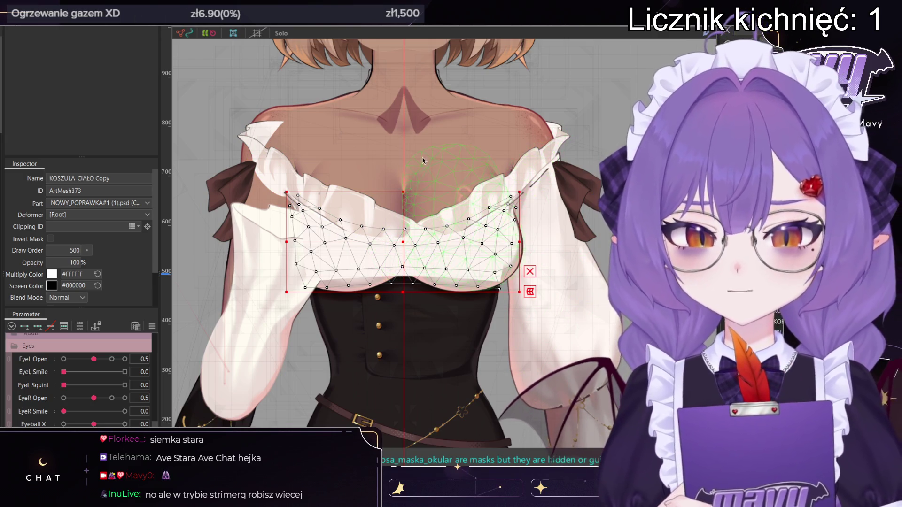
click(423, 153)
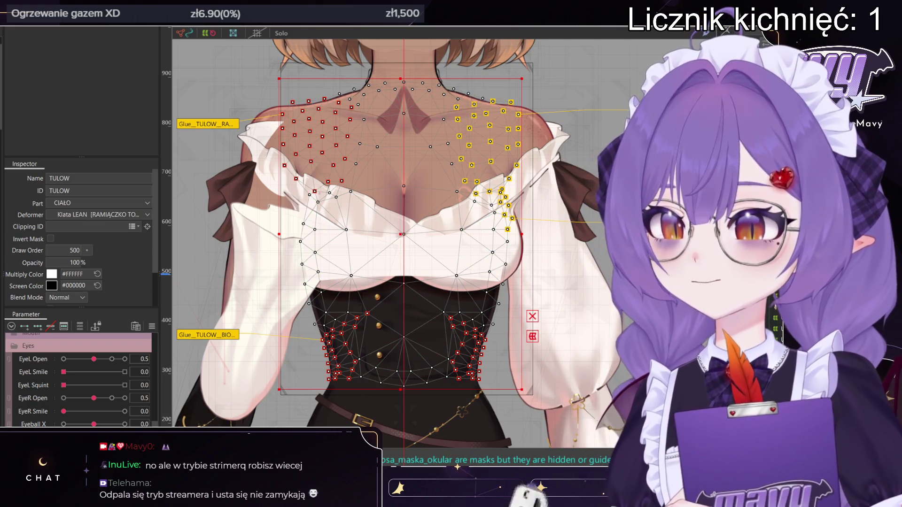
click(404, 249)
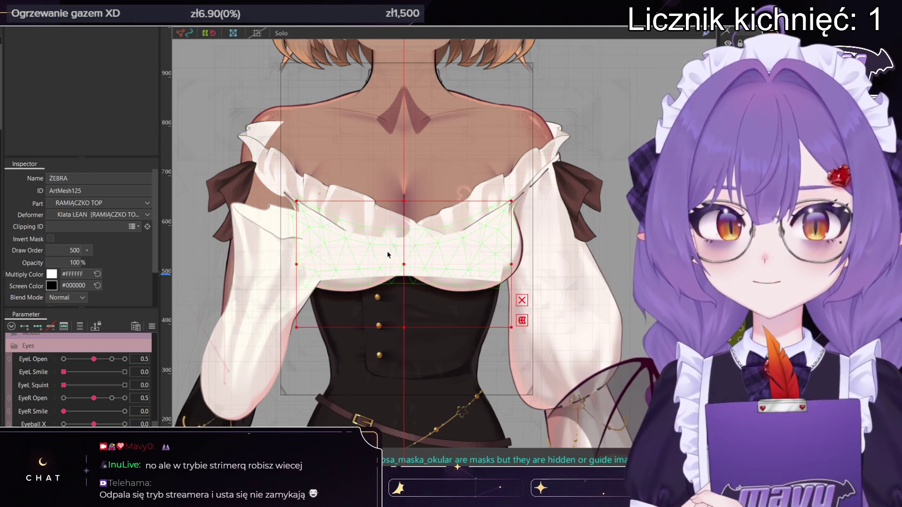
click(410, 327)
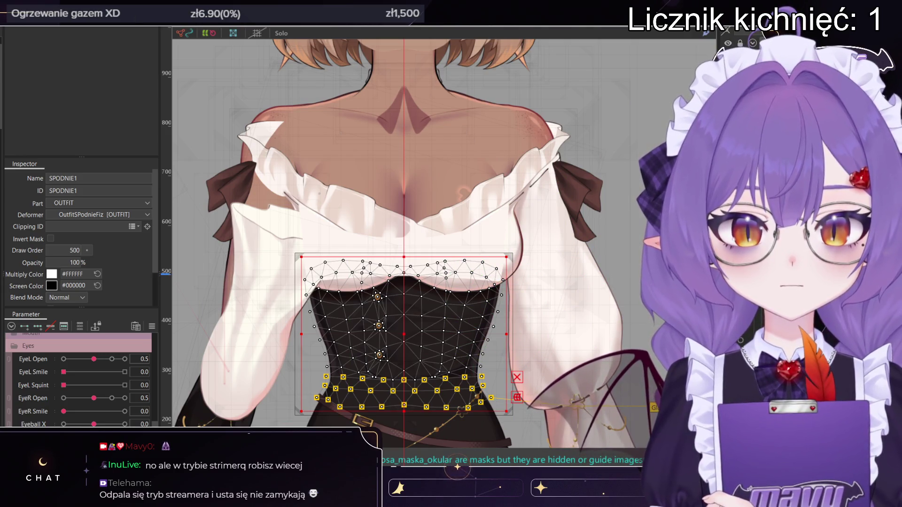
click(402, 242)
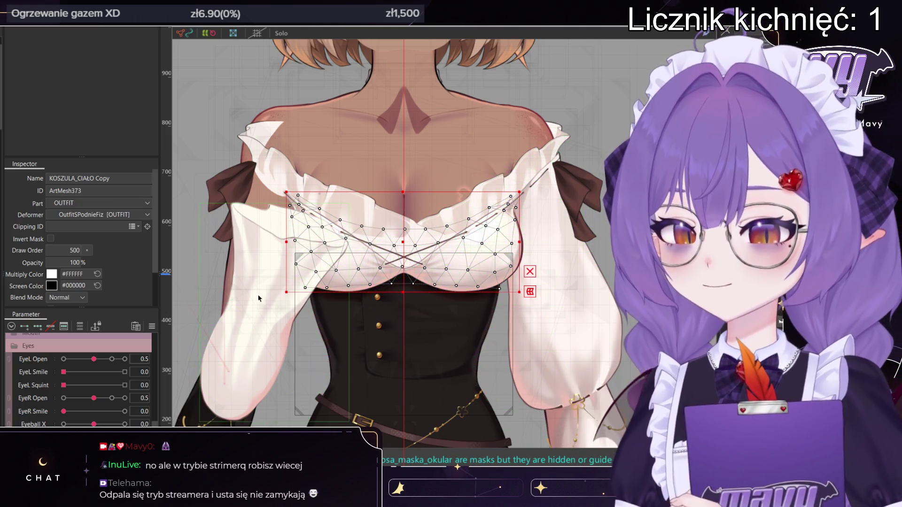
- Inspect the RĘKAW1 sleeve, then reselect the chest shirt and its OutfitSPodnieFiz deformer
click(209, 301)
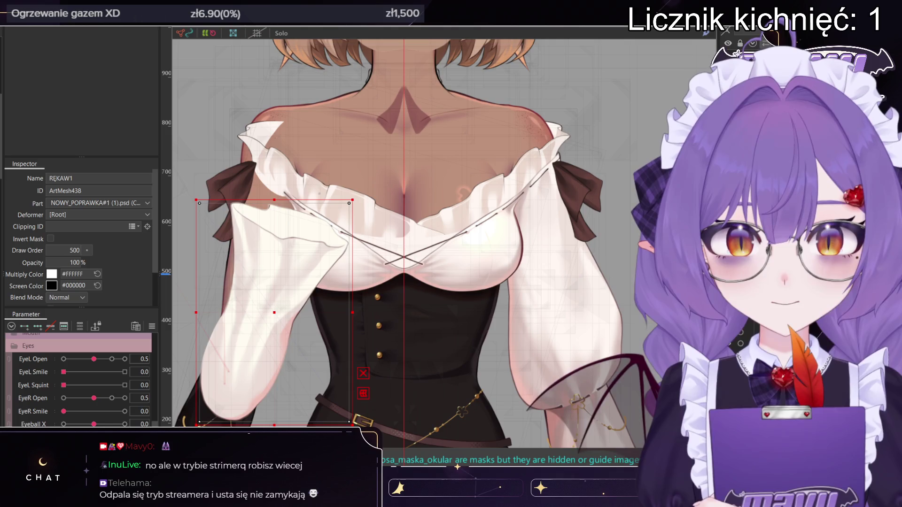
scroll(101, 384, down, 3)
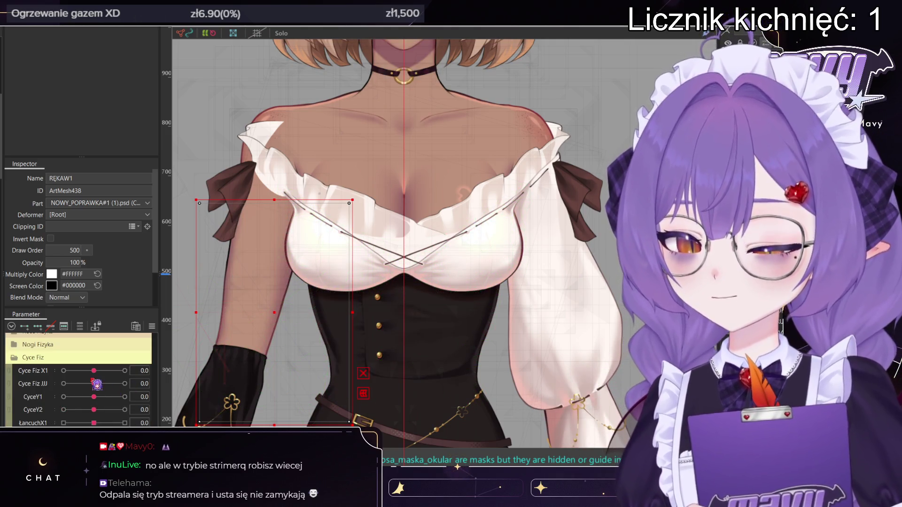
scroll(101, 384, down, 5)
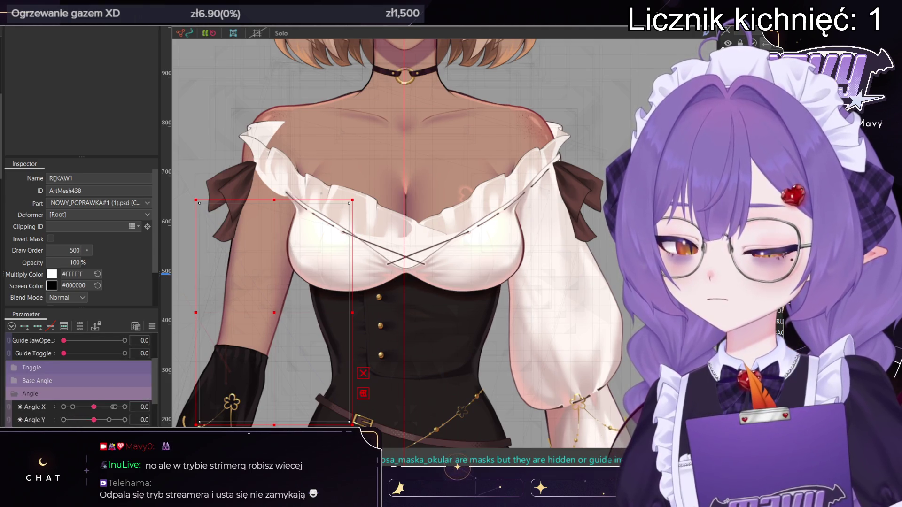
scroll(354, 245, up, 4)
scroll(485, 209, down, 3)
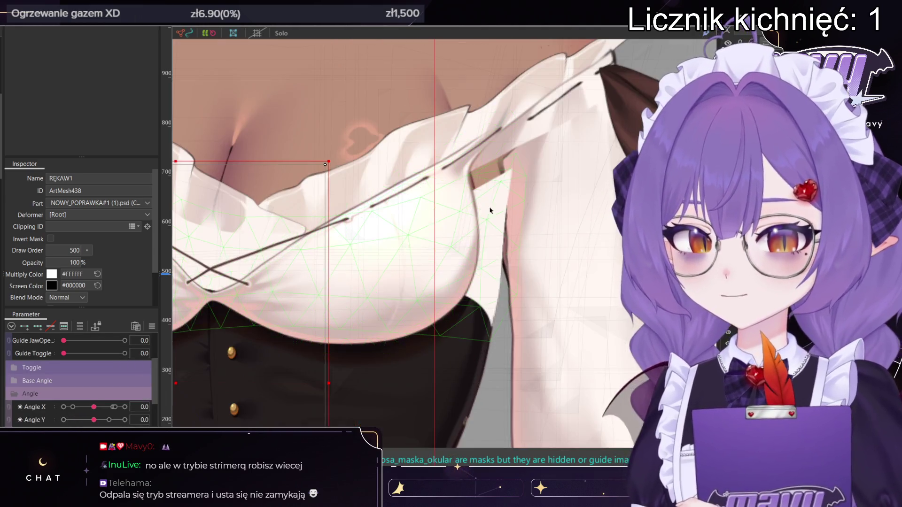
click(502, 196)
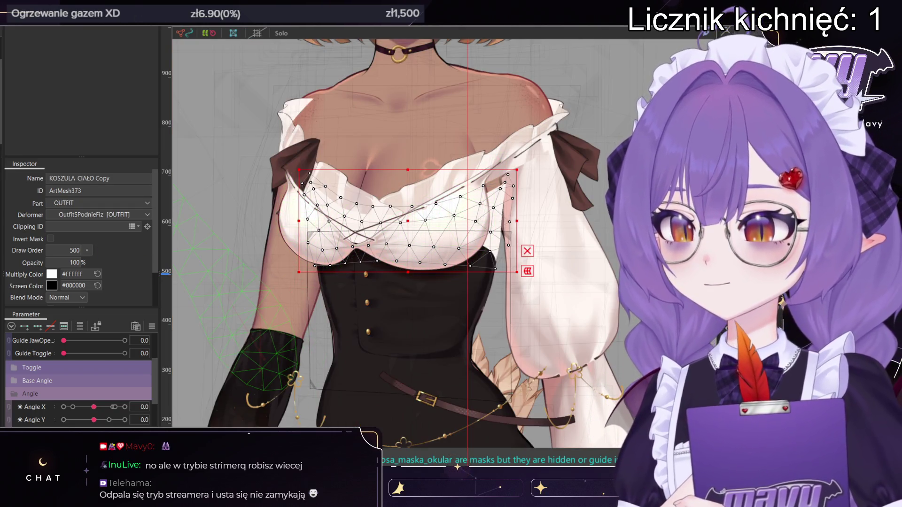
click(80, 326)
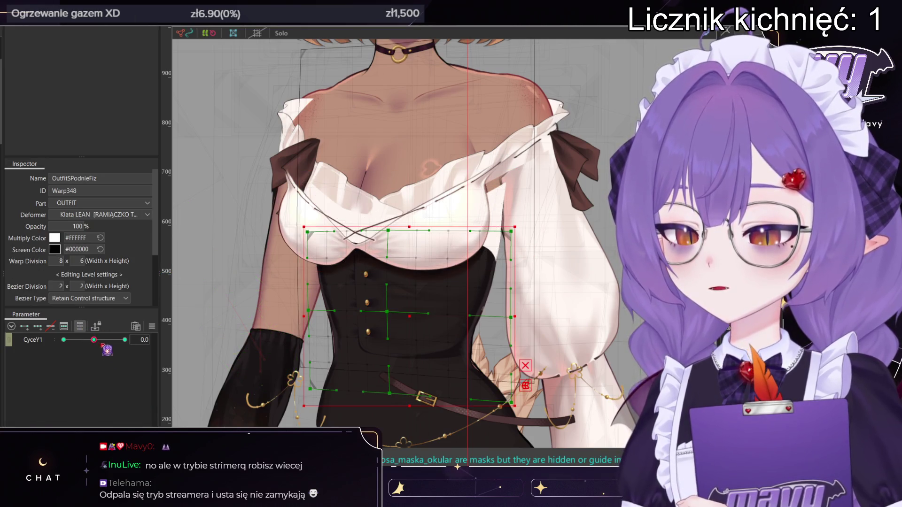
- Test the shirt's bounce by raising CyceY1 to 1
click(114, 339)
mouse_move(125, 346)
mouse_down()
mouse_move(115, 345)
mouse_move(164, 337)
mouse_move(70, 346)
mouse_move(162, 338)
mouse_move(97, 345)
mouse_up()
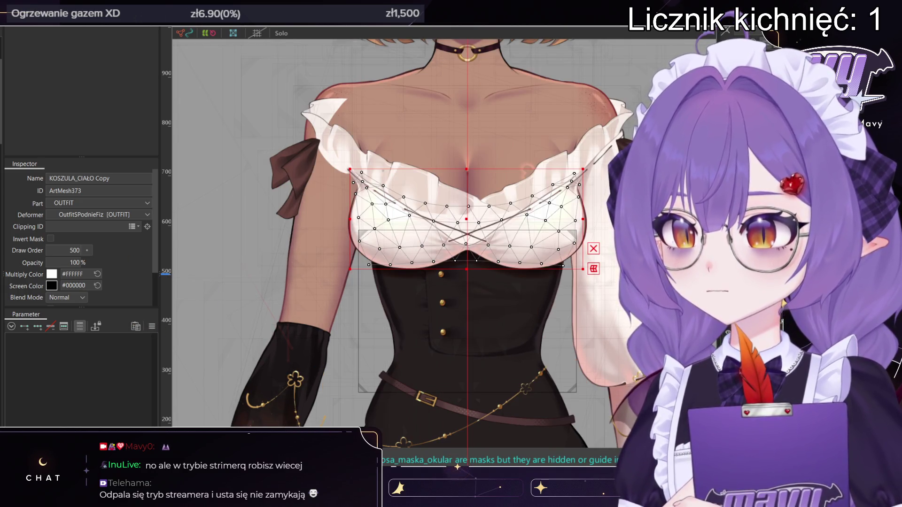
click(82, 327)
- Set Body X to -10 and brush the shirt's upper-right vertices into shape
scroll(94, 399, down, 3)
drag(94, 349, 44, 357)
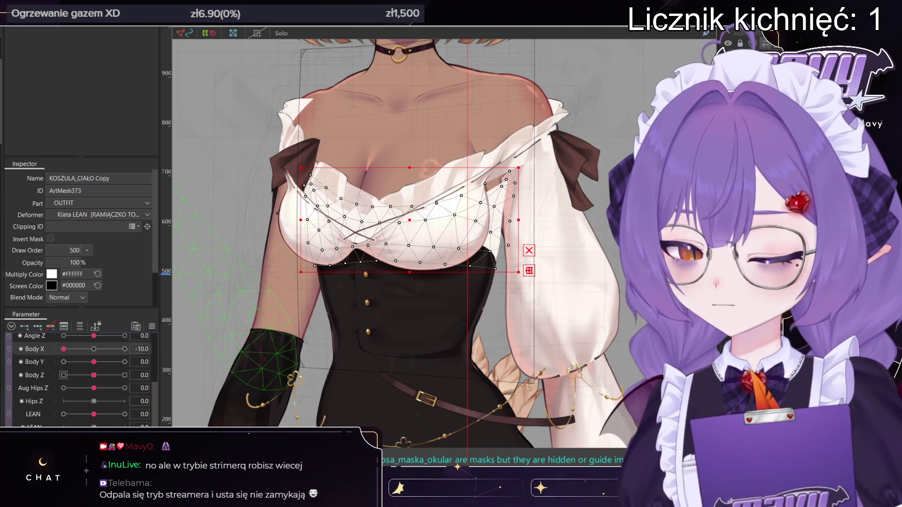
key(b)
mouse_move(512, 159)
mouse_down()
mouse_move(560, 159)
mouse_move(492, 113)
mouse_move(545, 200)
mouse_move(553, 177)
mouse_move(538, 215)
mouse_up()
scroll(538, 215, up, 2)
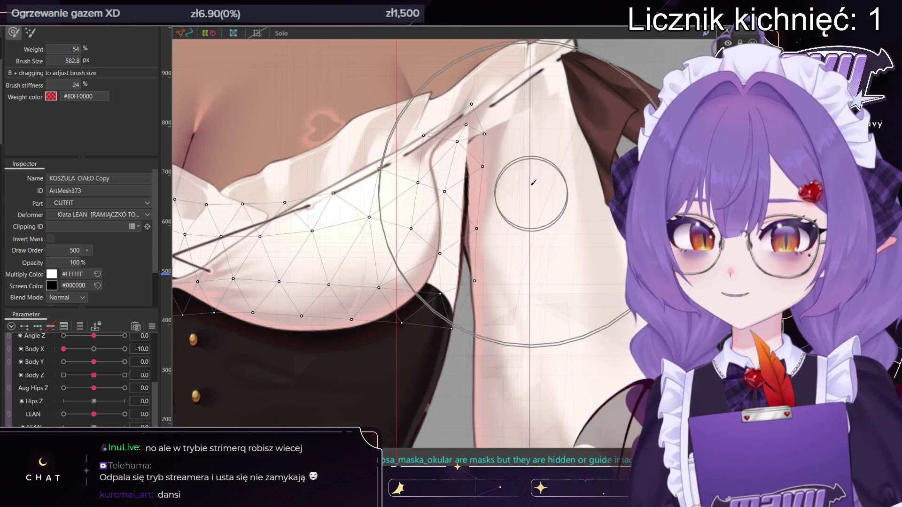
- Push the upper shirt vertices up-left onto the chest, then frame the whole shirt
mouse_move(533, 205)
mouse_down()
mouse_move(479, 92)
mouse_move(507, 109)
mouse_move(503, 90)
mouse_move(489, 92)
mouse_move(499, 143)
mouse_move(488, 123)
mouse_up()
scroll(488, 124, down, 2)
scroll(447, 202, up, 4)
scroll(442, 203, down, 2)
middle_drag(442, 203, 455, 172)
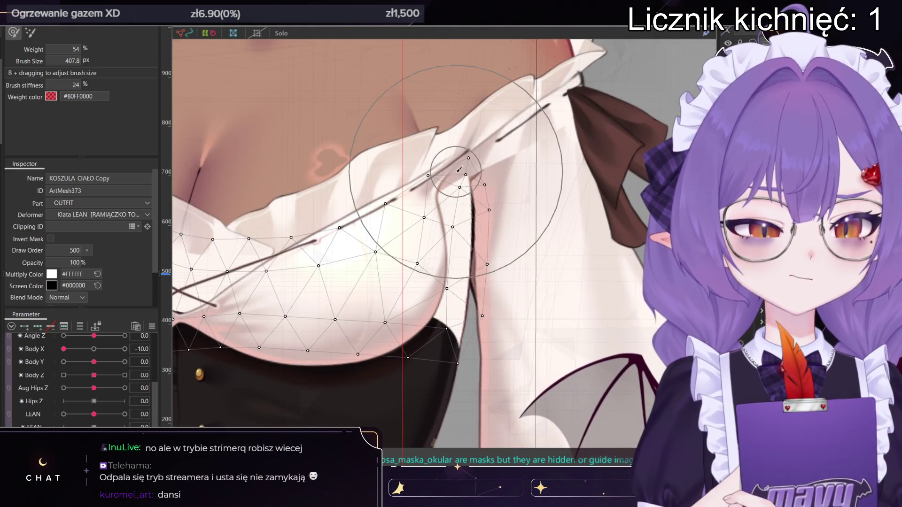
scroll(458, 169, down, 3)
scroll(515, 141, up, 5)
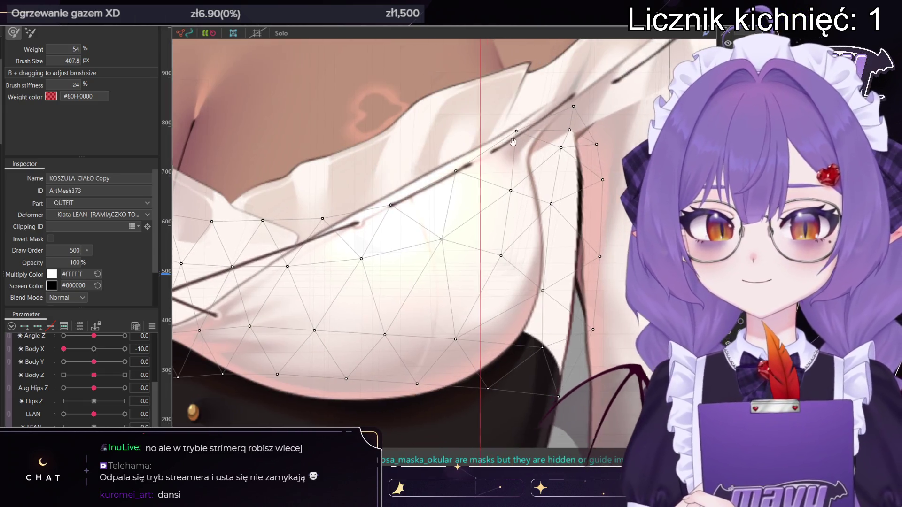
scroll(516, 141, down, 3)
scroll(489, 136, up, 1)
scroll(485, 135, down, 1)
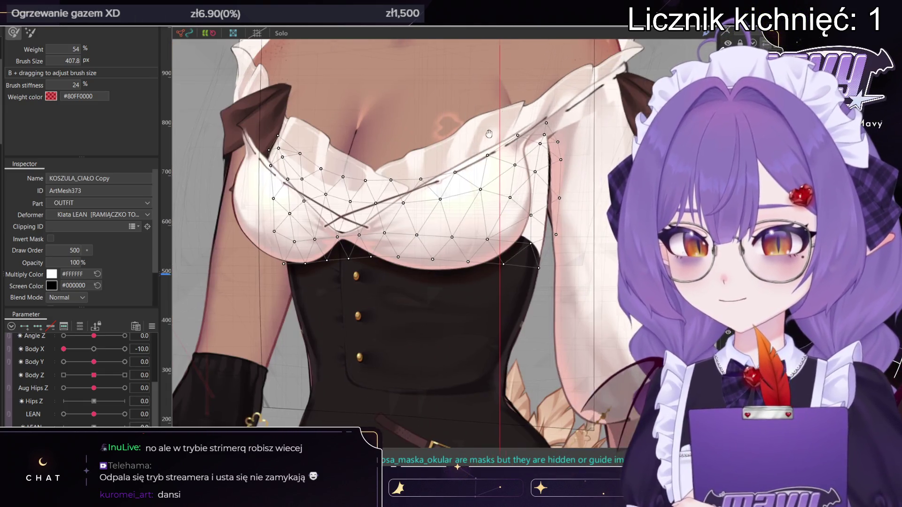
middle_drag(485, 135, 497, 132)
- Use the transform box to nudge the shirt's right side right and back
key(v)
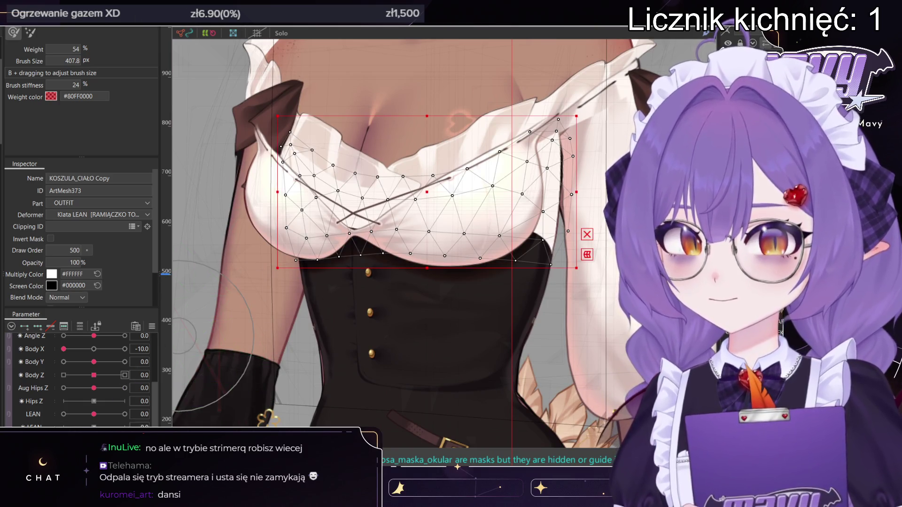
key(v)
key(v)
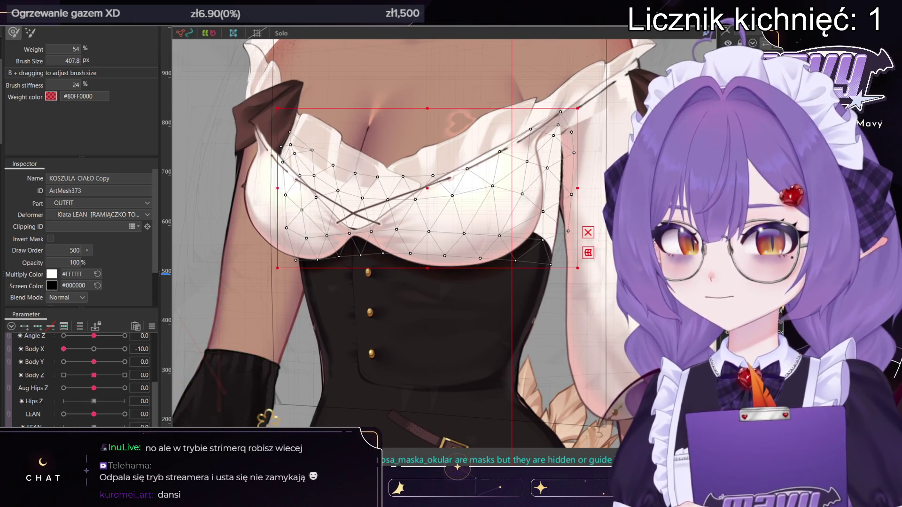
key(v)
key(v)
key(v)
key(v)
key(v)
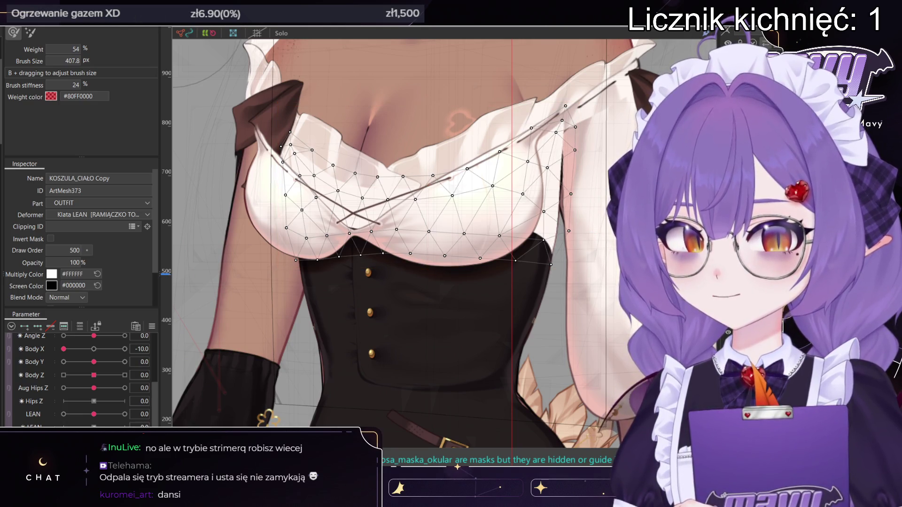
key(v)
key(v)
key(v)
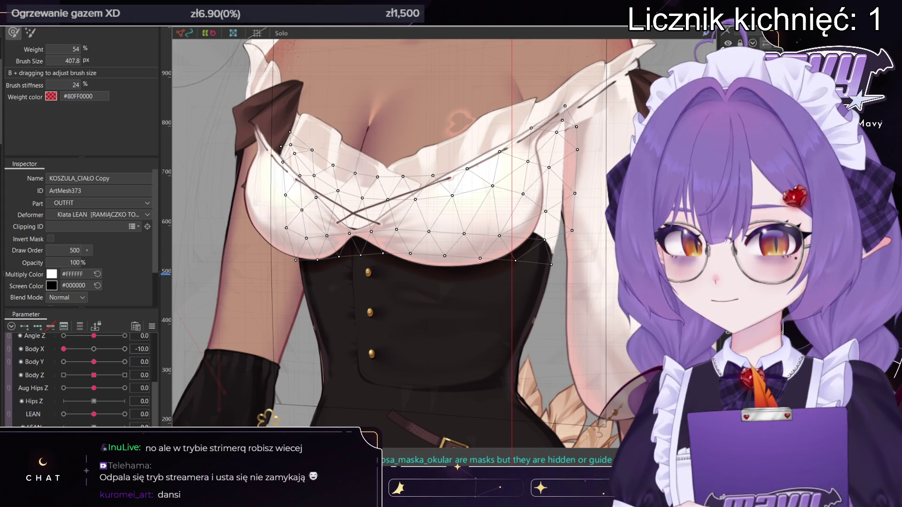
key(v)
key(v)
key(v)
key(v)
key(v)
key(v)
key(v)
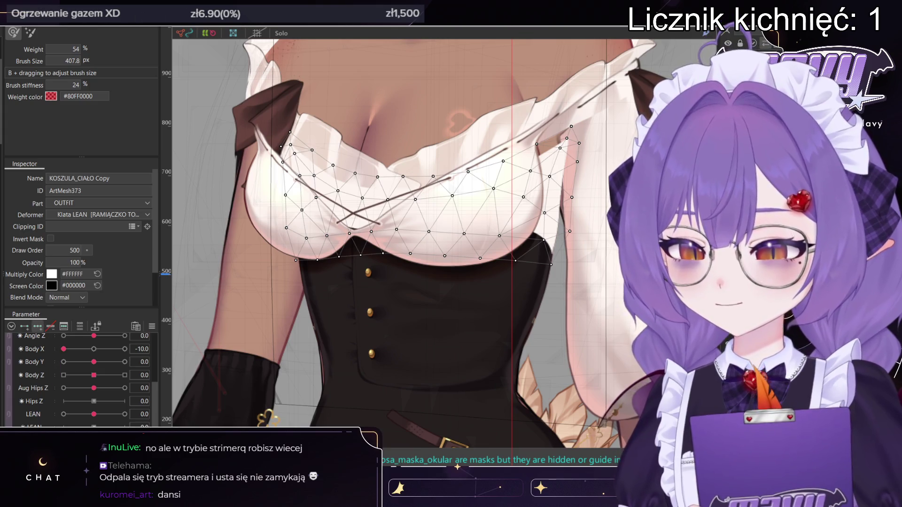
key(v)
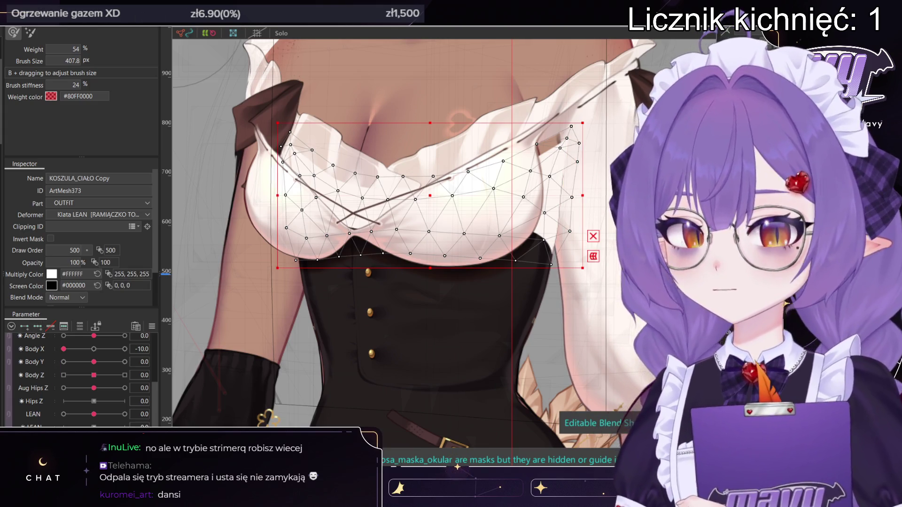
- Swing Body X across, reset it to 0, then turn it fully to -10
drag(63, 349, 126, 349)
drag(540, 235, 541, 235)
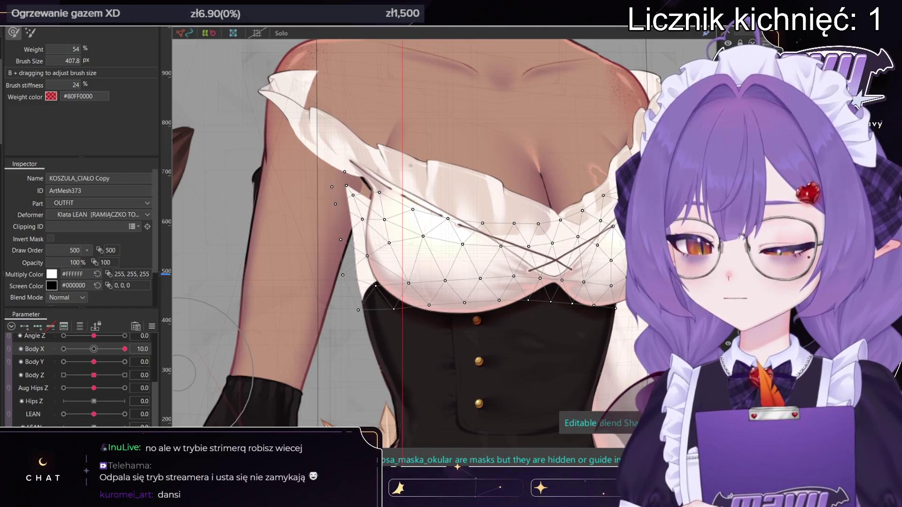
click(136, 326)
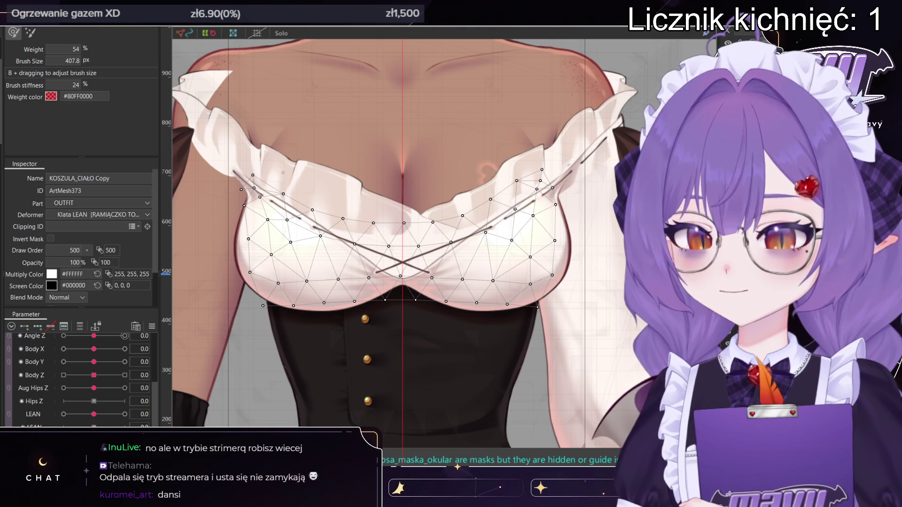
drag(94, 349, 15, 355)
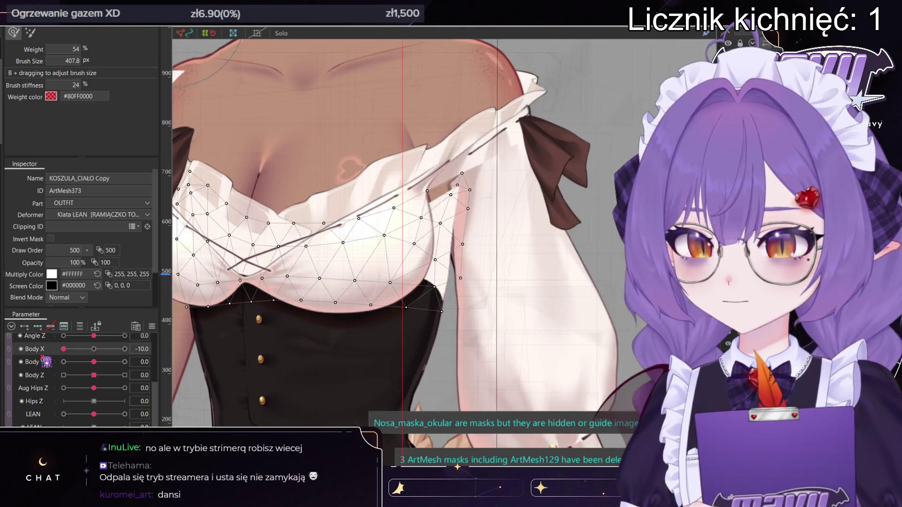
- Enlarge the deform brush to 624 px, undo the last shift, and clear the shirt selection
mouse_move(447, 262)
mouse_down()
mouse_move(563, 213)
mouse_move(463, 253)
mouse_up()
scroll(564, 214, down, 2)
scroll(563, 214, up, 2)
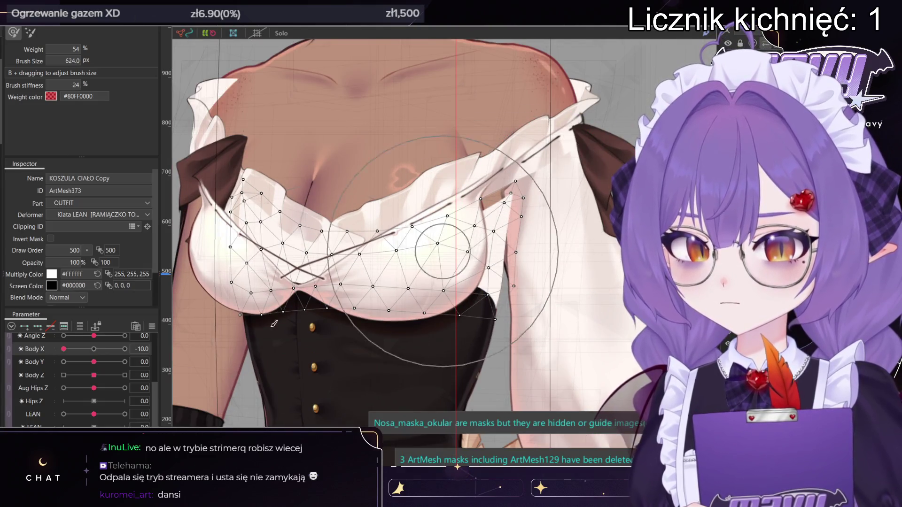
key(ctrl+z)
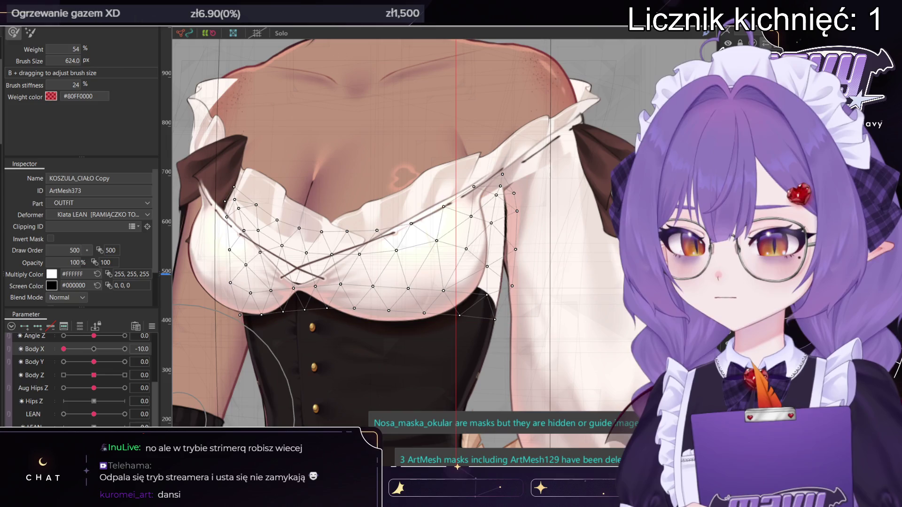
key(Escape)
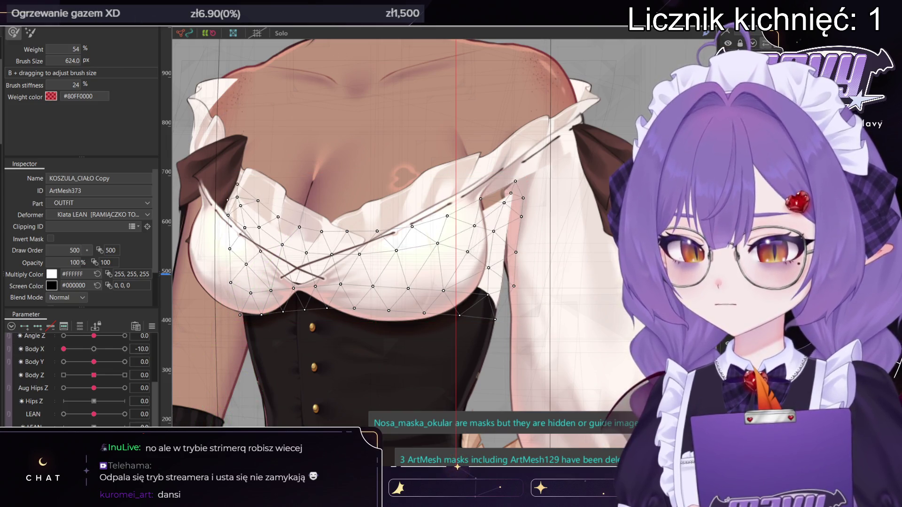
scroll(481, 250, down, 5)
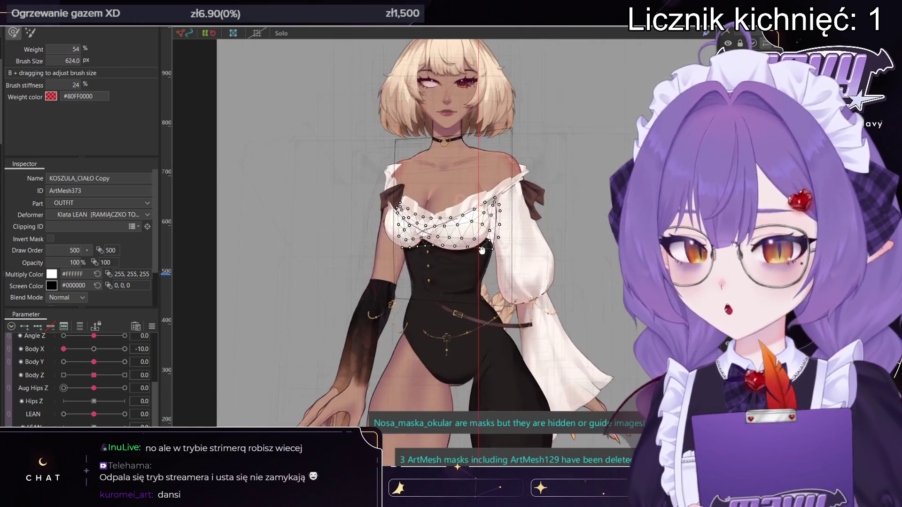
- Select all KOSZULA_CIAŁO Copy vertices and zoom out to the whole front-facing model
key(ctrl+a)
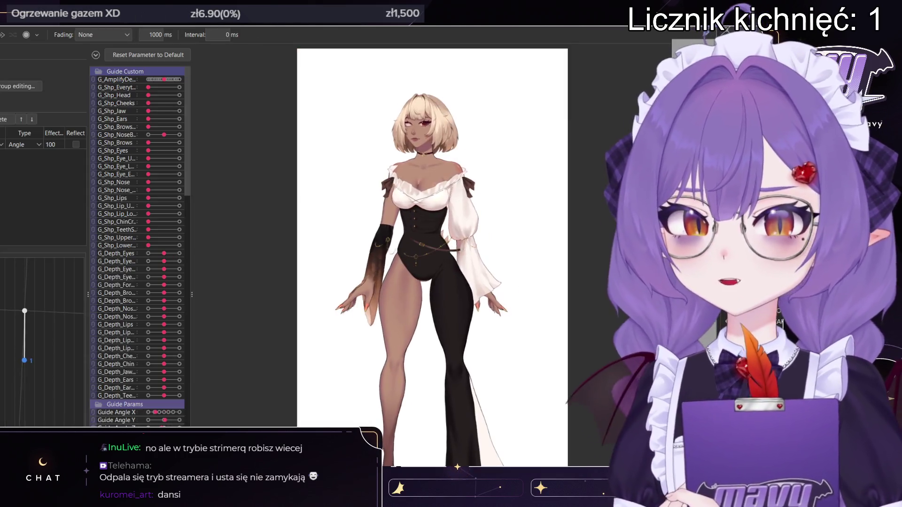
scroll(422, 211, up, 5)
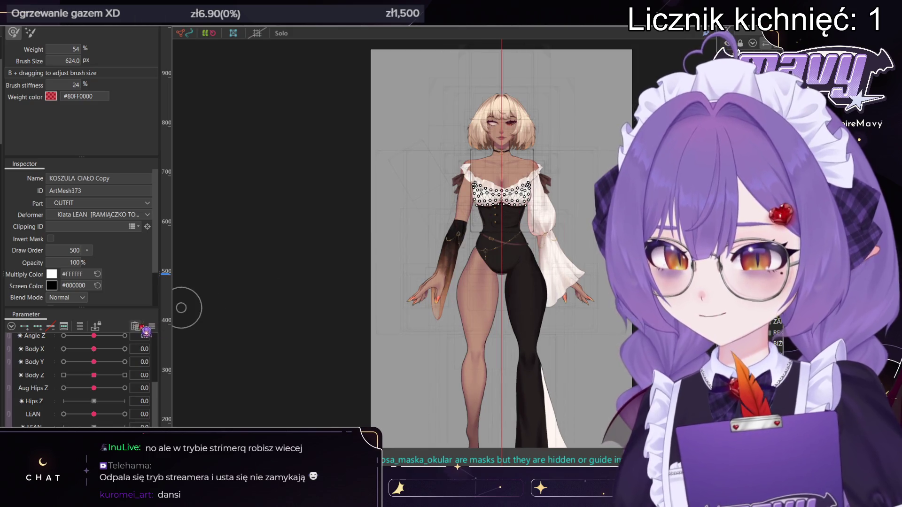
- Turn Body X to 10 and zoom over the torso, sleeves, arm and feet, deselecting the right foot
mouse_move(94, 351)
mouse_down()
mouse_move(69, 353)
mouse_move(128, 357)
mouse_up()
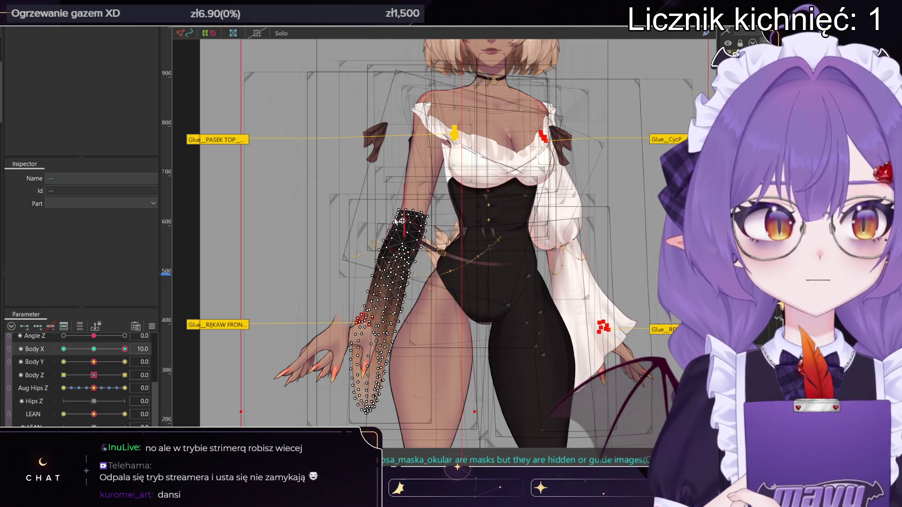
scroll(526, 183, down, 3)
scroll(517, 214, up, 3)
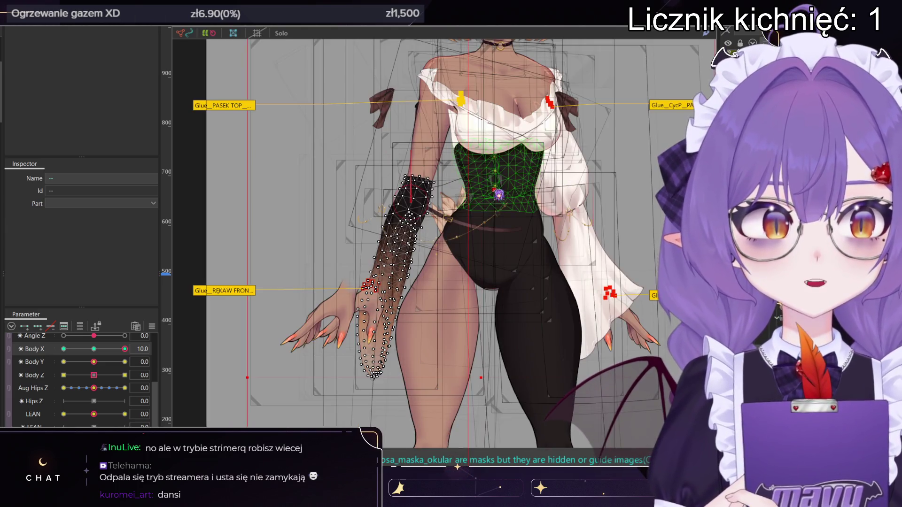
scroll(492, 219, down, 3)
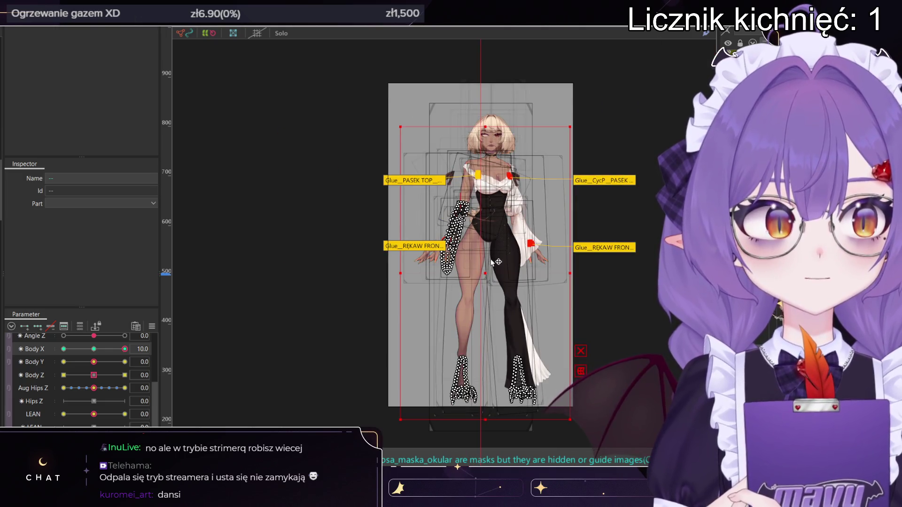
scroll(487, 274, up, 3)
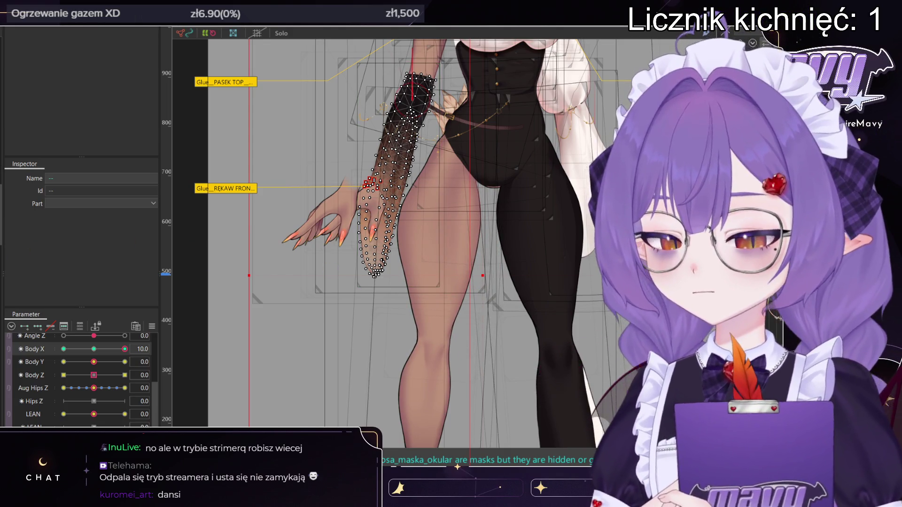
scroll(460, 205, down, 2)
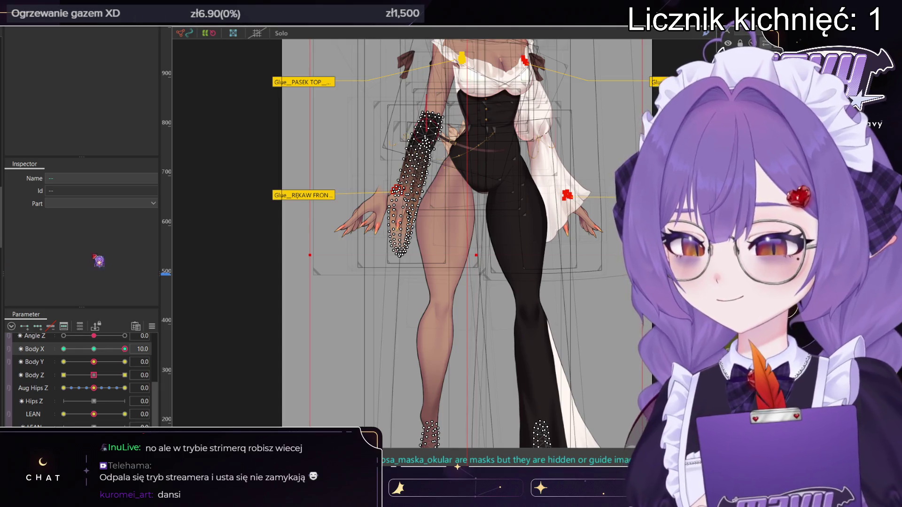
scroll(460, 322, down, 5)
scroll(460, 322, up, 5)
scroll(460, 322, down, 2)
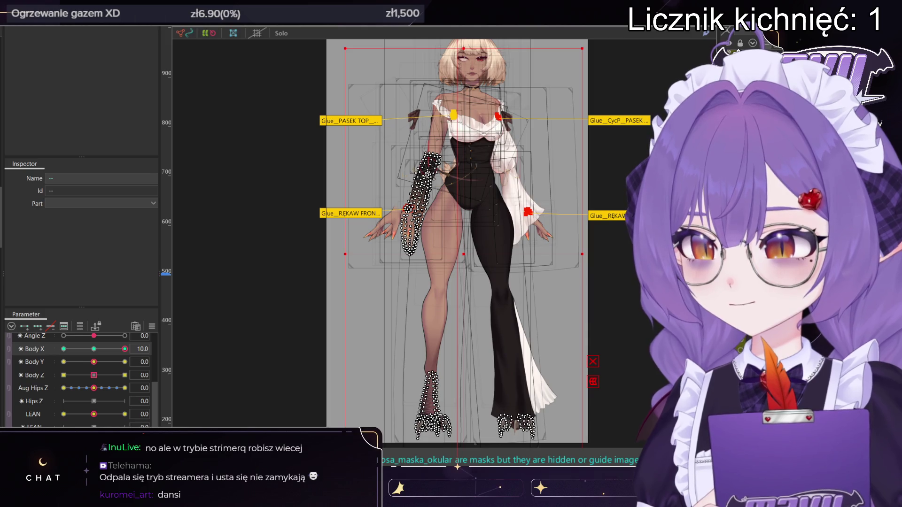
ctrl+click(517, 425)
- Drop the left foot and toes from the selection and ease Body X back to 3.7
ctrl+click(430, 399)
ctrl+click(432, 425)
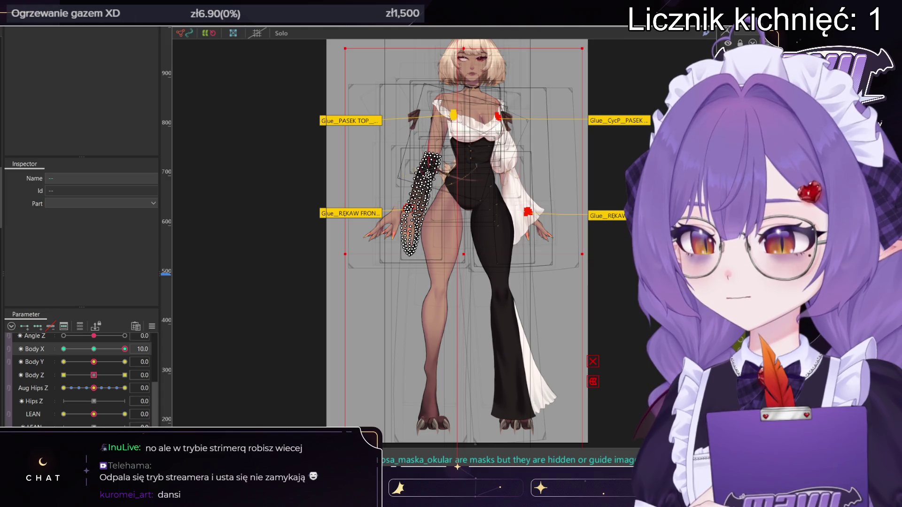
drag(124, 349, 94, 349)
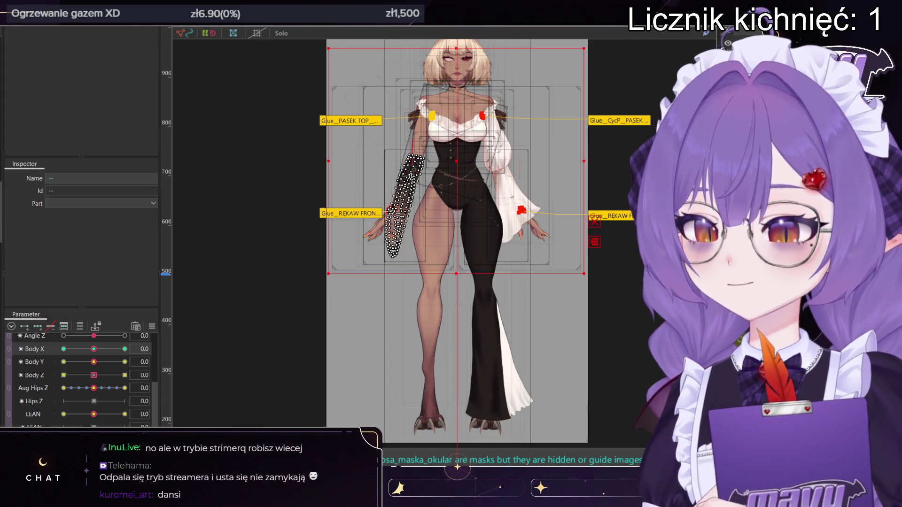
- Turn Body X fully to -10, reset it to 0, nudge it, and hide the glue labels
drag(95, 349, 56, 358)
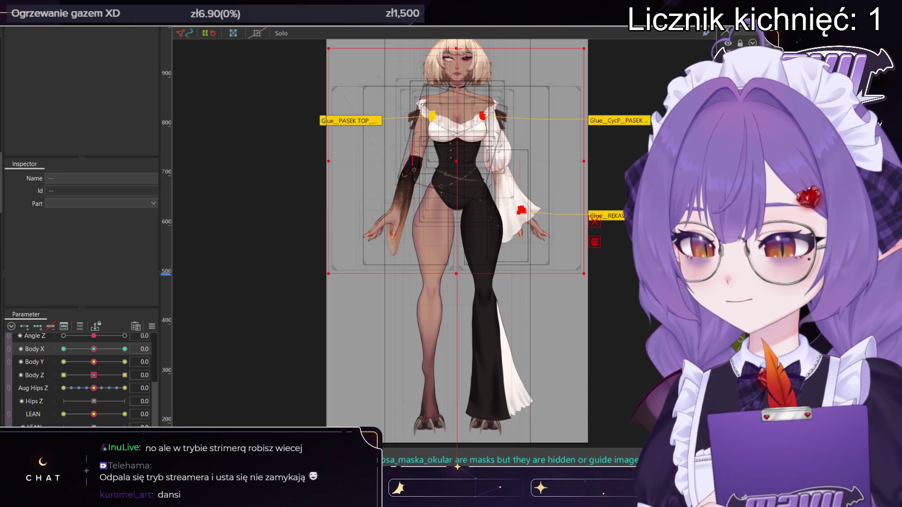
click(93, 349)
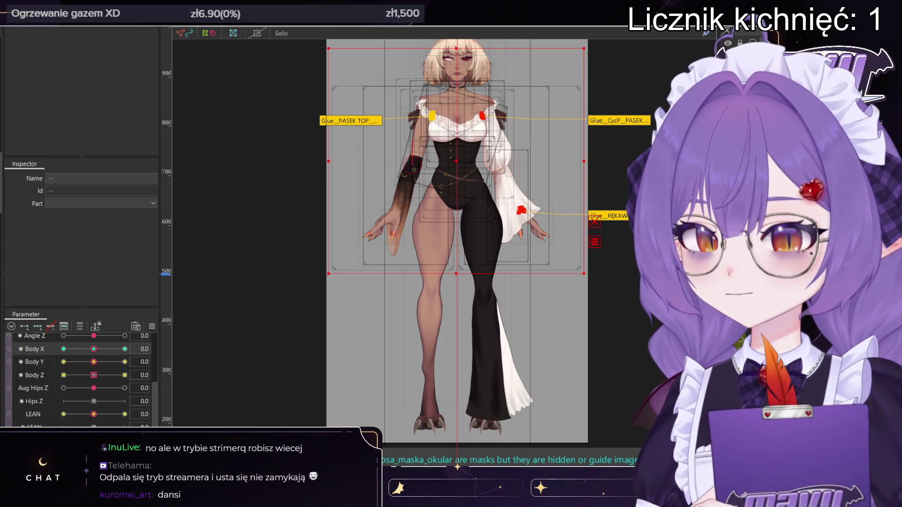
mouse_move(94, 349)
mouse_down()
mouse_move(87, 353)
mouse_move(124, 362)
mouse_move(94, 359)
mouse_up()
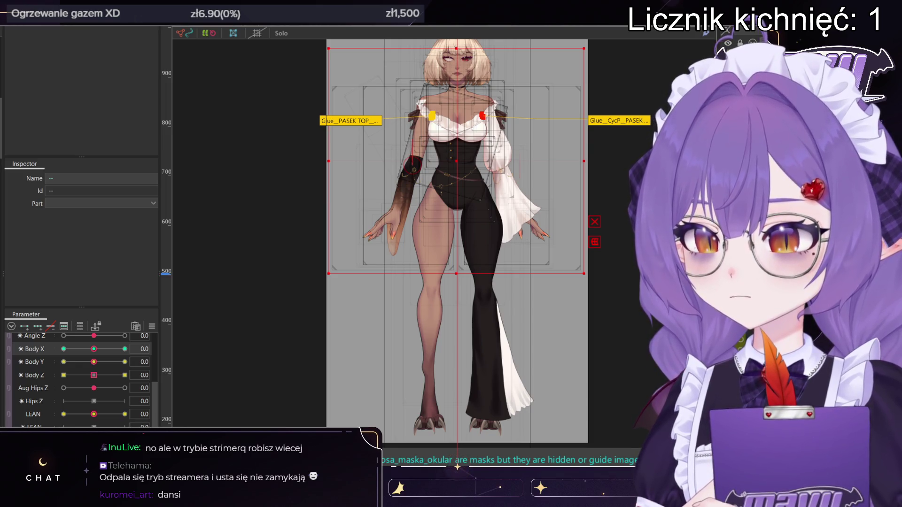
key(Escape)
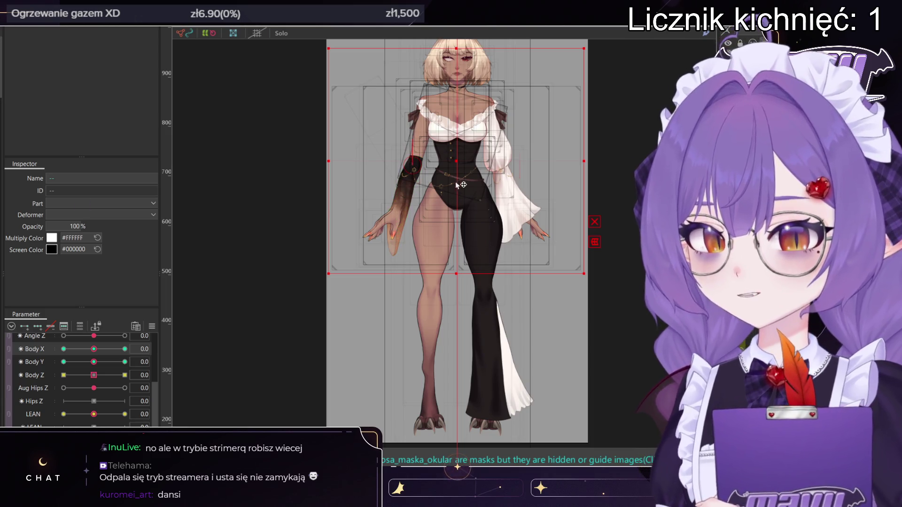
scroll(453, 161, up, 6)
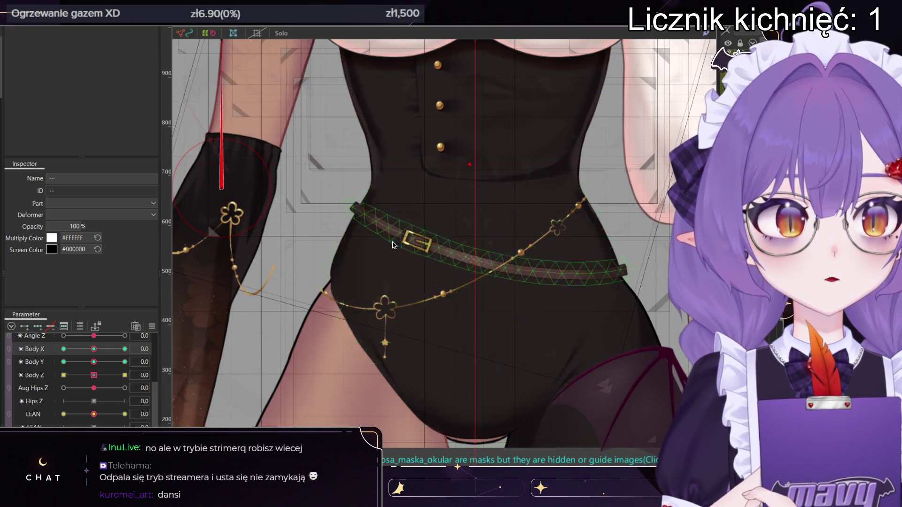
- Zoom in on the waist and swing Body X from 10 over to -10 to check the belt
scroll(420, 191, down, 3)
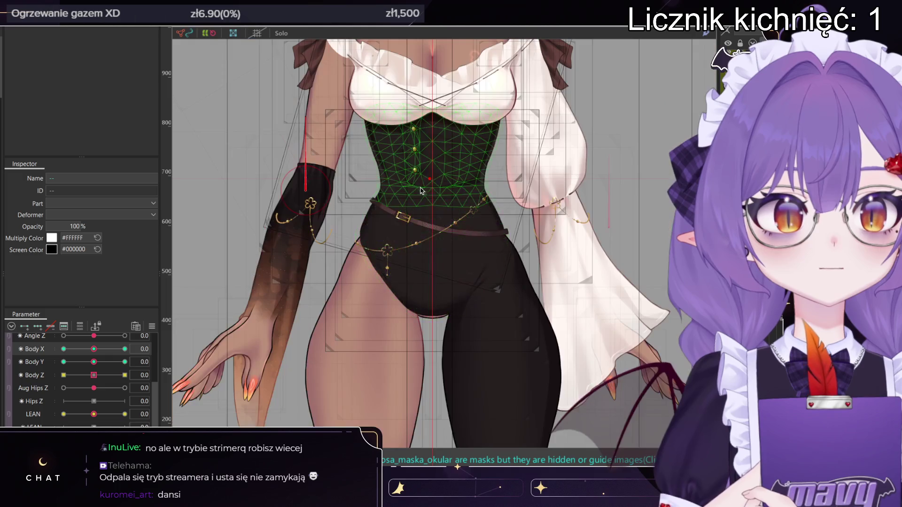
scroll(428, 181, up, 5)
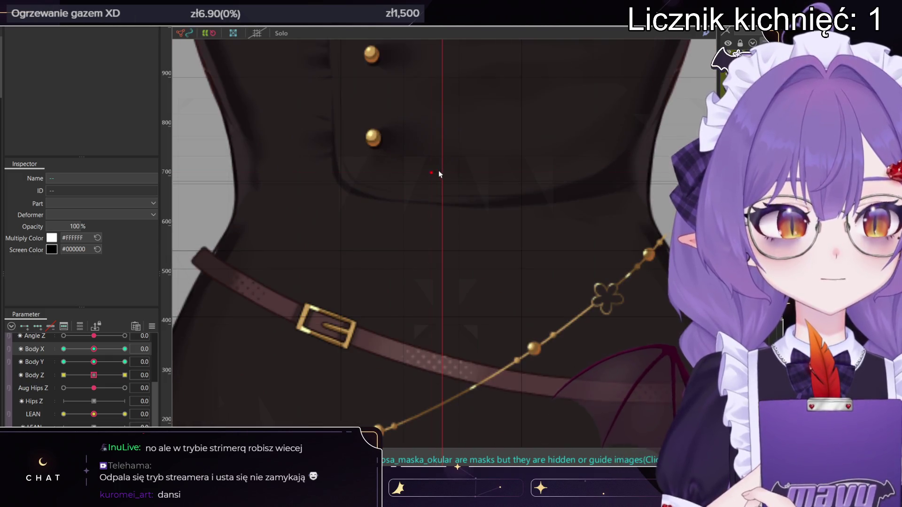
scroll(439, 175, down, 5)
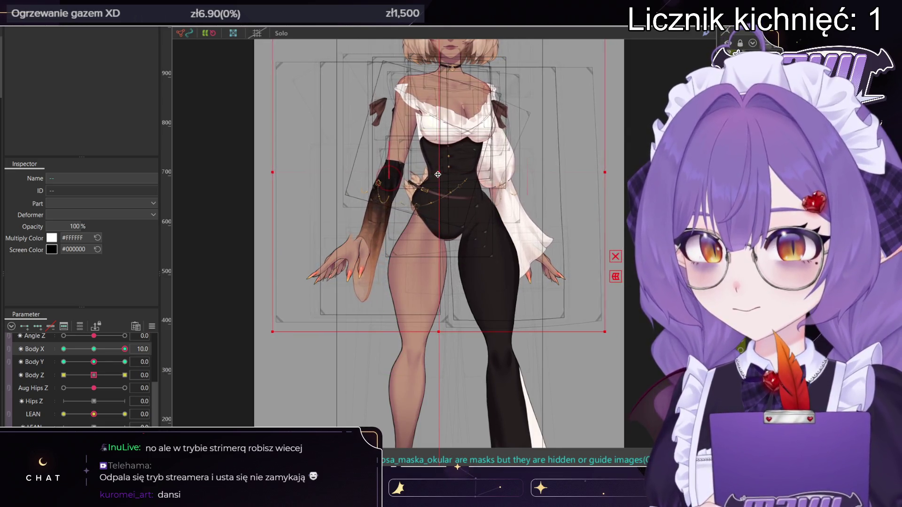
mouse_move(124, 348)
mouse_down()
mouse_move(73, 349)
mouse_move(79, 356)
mouse_move(121, 344)
mouse_move(109, 358)
mouse_move(129, 353)
mouse_move(59, 350)
mouse_move(143, 342)
mouse_move(97, 353)
mouse_move(134, 358)
mouse_move(125, 349)
mouse_up()
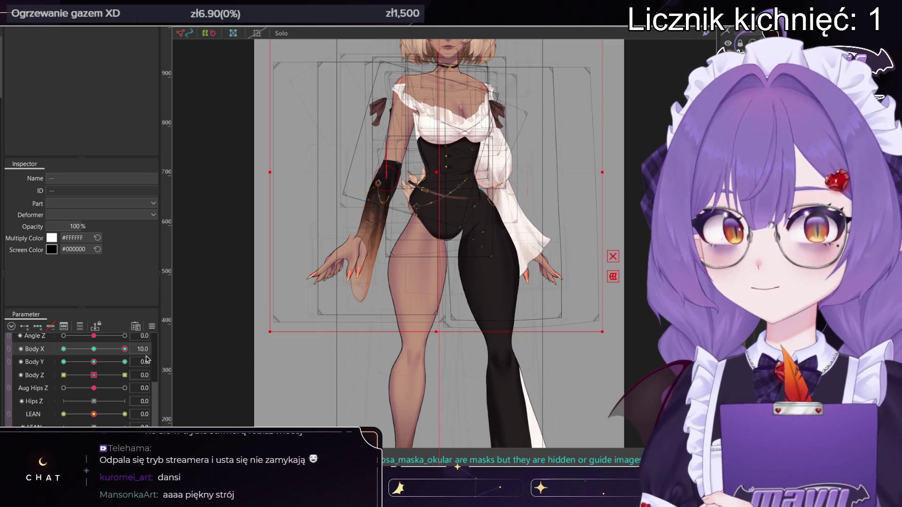
mouse_move(121, 352)
mouse_down()
mouse_move(44, 352)
mouse_move(137, 350)
mouse_move(39, 339)
mouse_move(75, 348)
mouse_move(135, 340)
mouse_move(52, 336)
mouse_up()
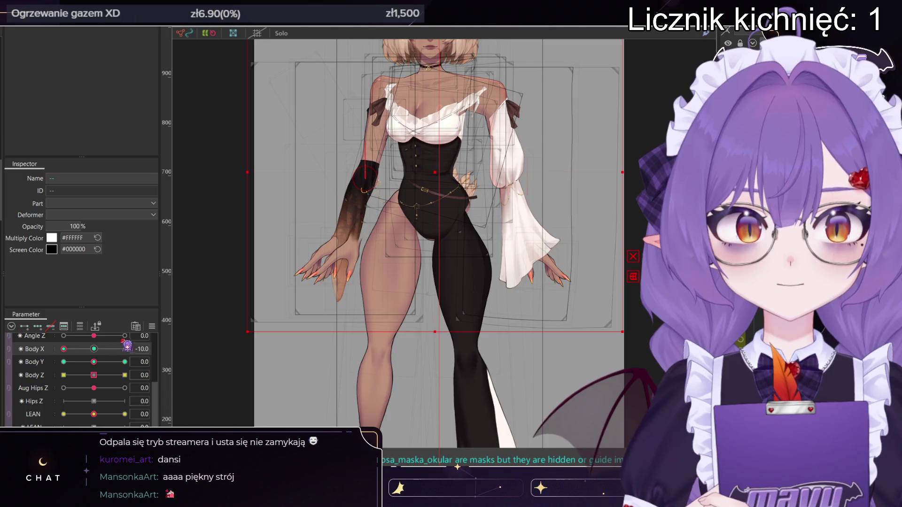
- Reset Body X, then swing it between both extremes while zooming on the corset, ending at 10
click(93, 349)
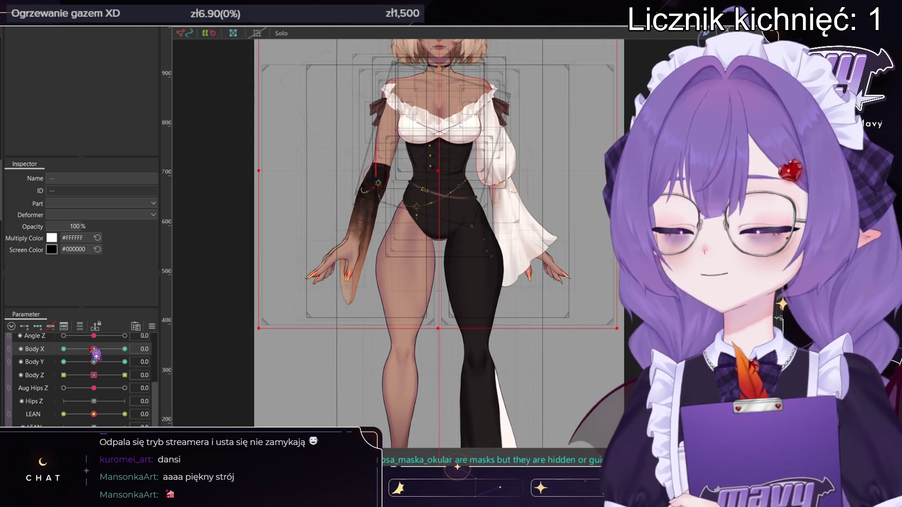
drag(94, 349, 253, 342)
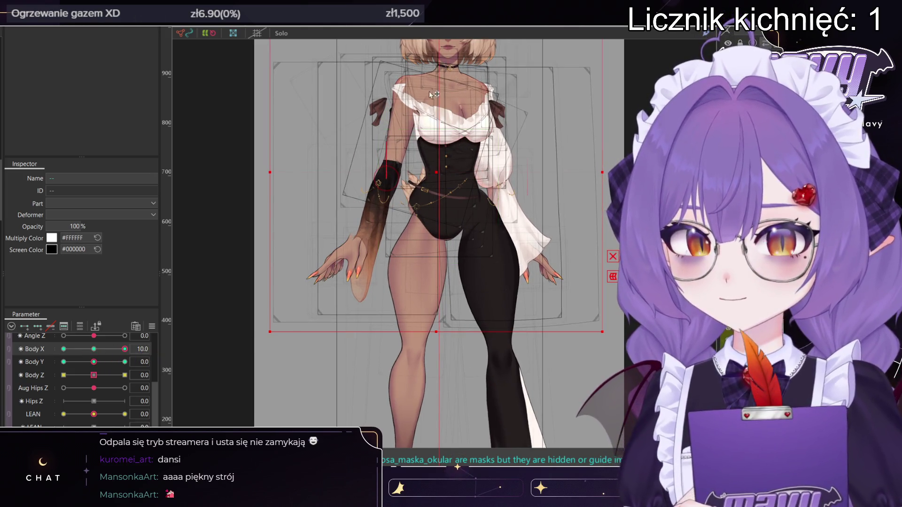
scroll(452, 52, up, 2)
scroll(450, 57, down, 5)
scroll(466, 56, up, 2)
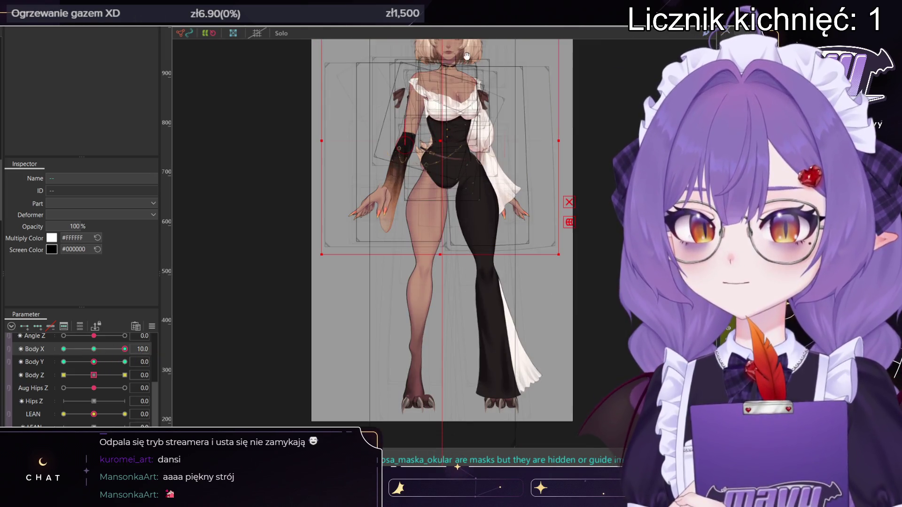
scroll(466, 56, up, 3)
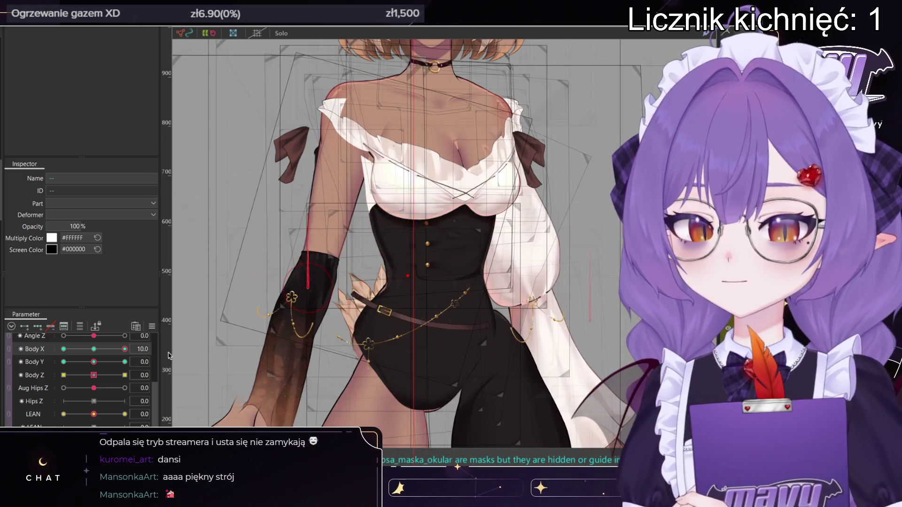
mouse_move(125, 349)
mouse_down()
mouse_move(82, 357)
mouse_move(69, 373)
mouse_move(136, 366)
mouse_move(105, 365)
mouse_move(106, 355)
mouse_move(127, 350)
mouse_move(114, 362)
mouse_move(141, 361)
mouse_move(123, 360)
mouse_move(125, 350)
mouse_up()
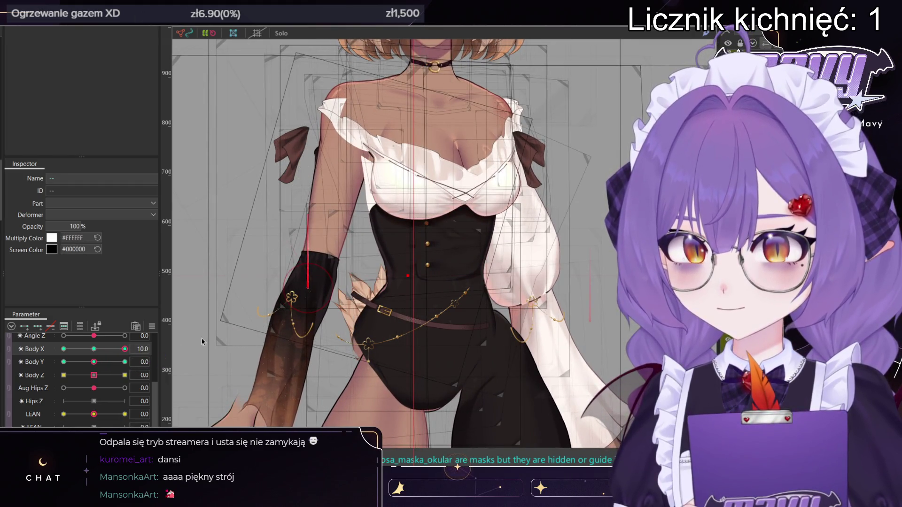
- Zoom in on the choker and neck and ease Body X back from its extreme
scroll(367, 274, down, 5)
scroll(395, 232, up, 2)
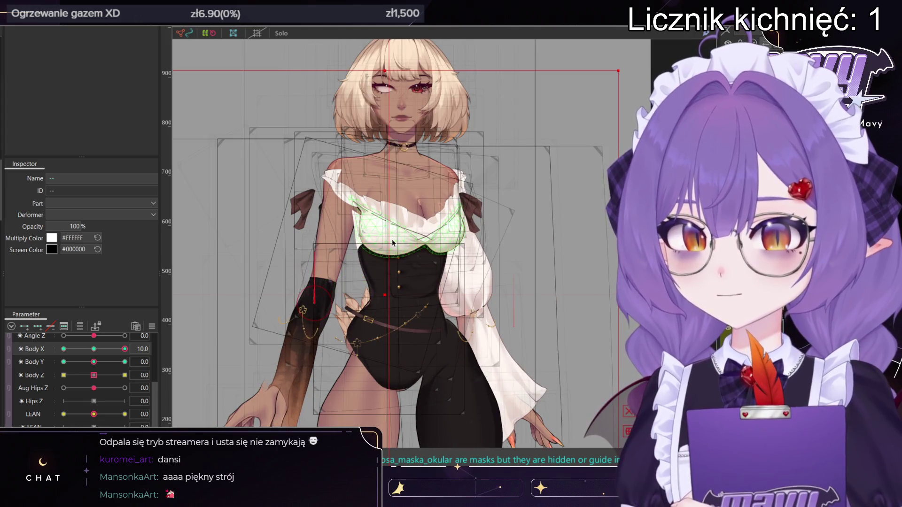
scroll(388, 141, up, 5)
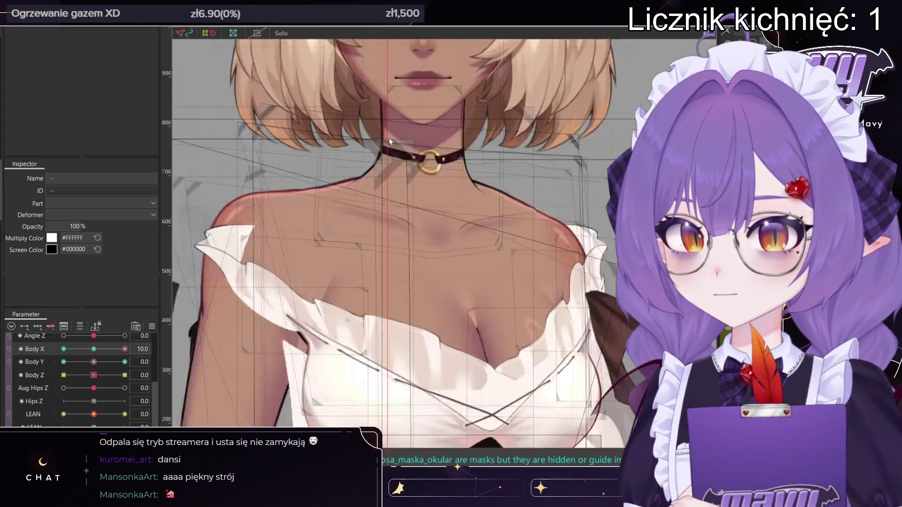
scroll(380, 198, down, 5)
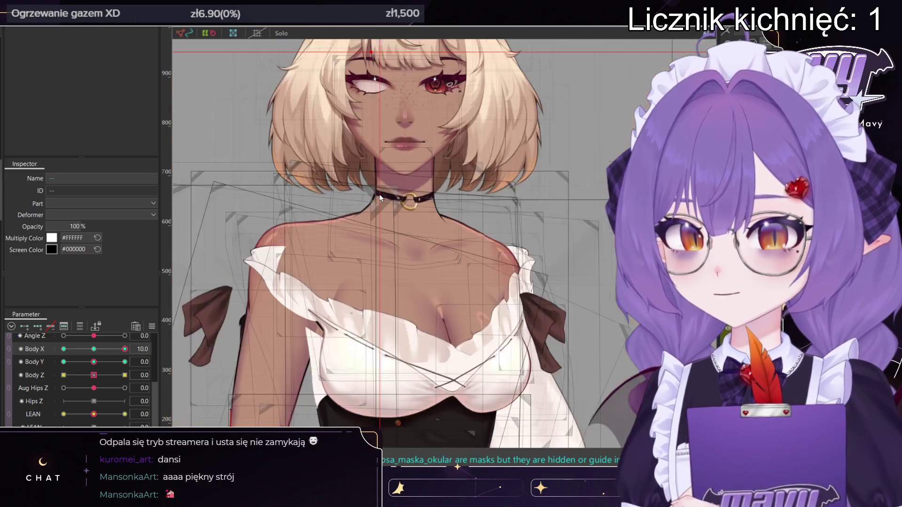
drag(125, 349, 24, 351)
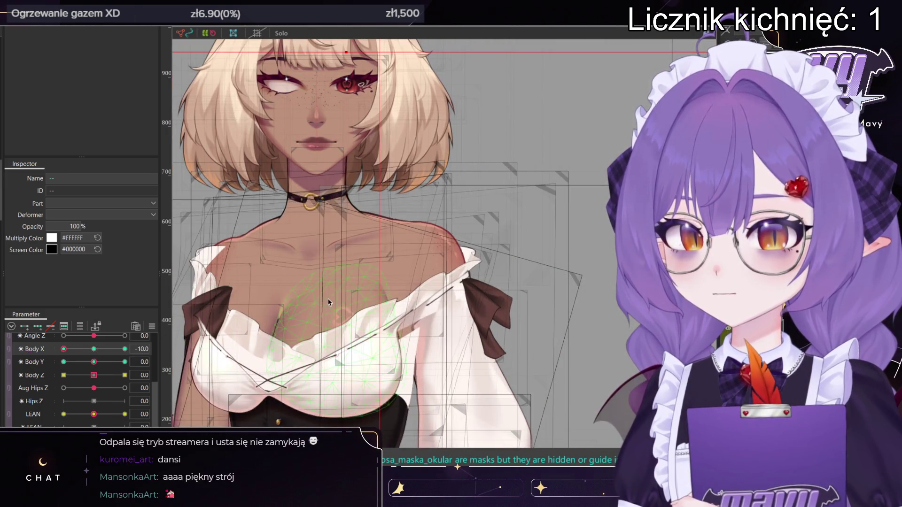
scroll(328, 302, down, 5)
scroll(336, 385, up, 4)
- Select the corset mesh and rock Body X to watch the shoulders, ending at -10
middle_drag(336, 385, 364, 386)
click(378, 302)
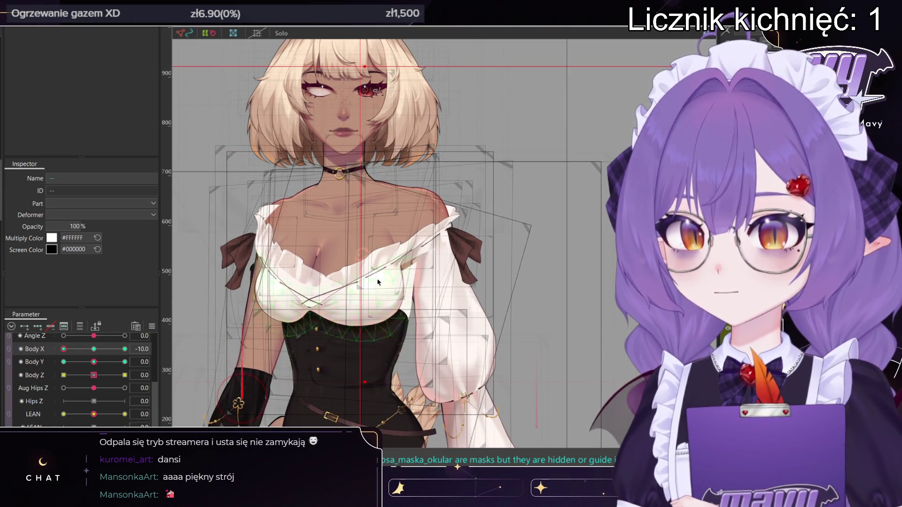
scroll(399, 129, up, 5)
scroll(352, 188, down, 2)
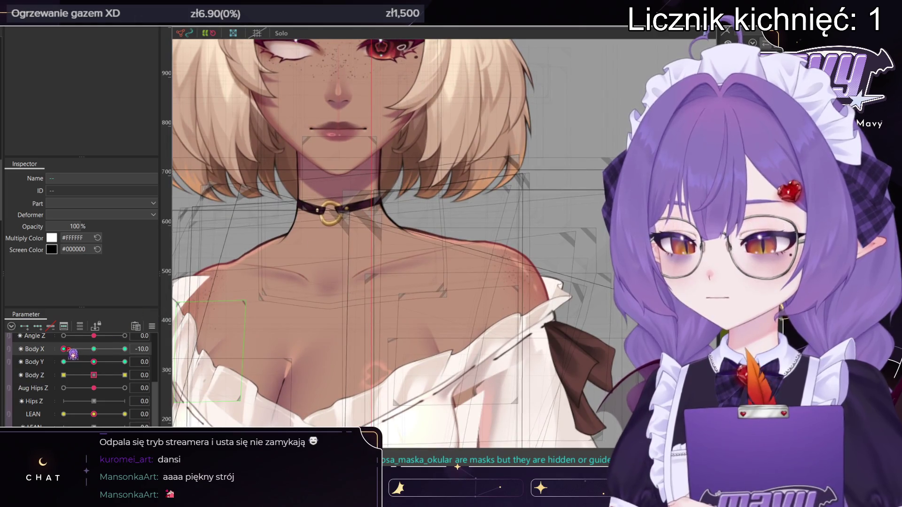
mouse_move(70, 350)
mouse_down()
mouse_move(82, 350)
mouse_move(53, 356)
mouse_up()
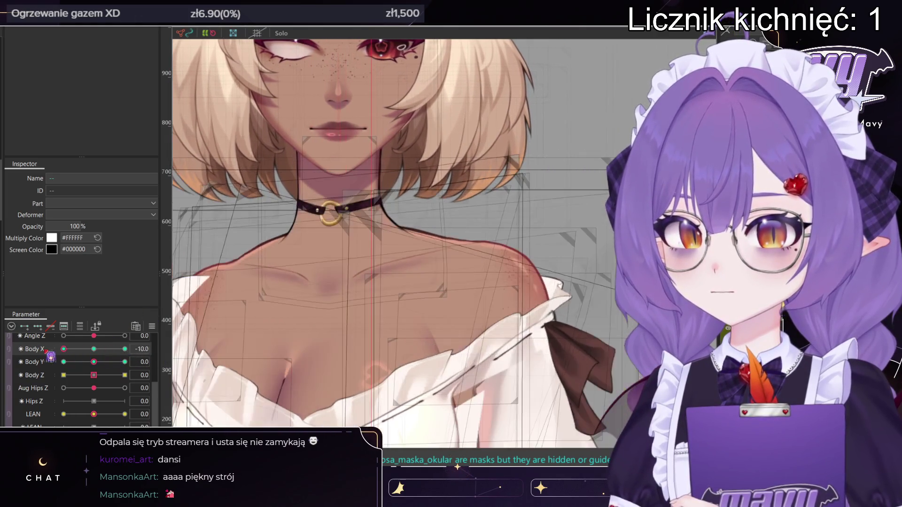
scroll(283, 220, down, 2)
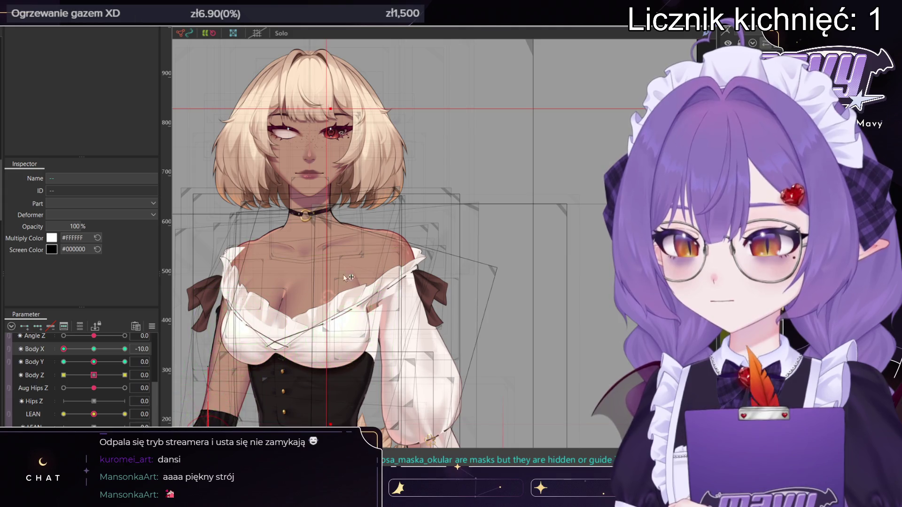
scroll(329, 256, up, 3)
mouse_move(70, 351)
mouse_down()
mouse_move(178, 353)
mouse_move(53, 346)
mouse_move(138, 348)
mouse_move(52, 337)
mouse_up()
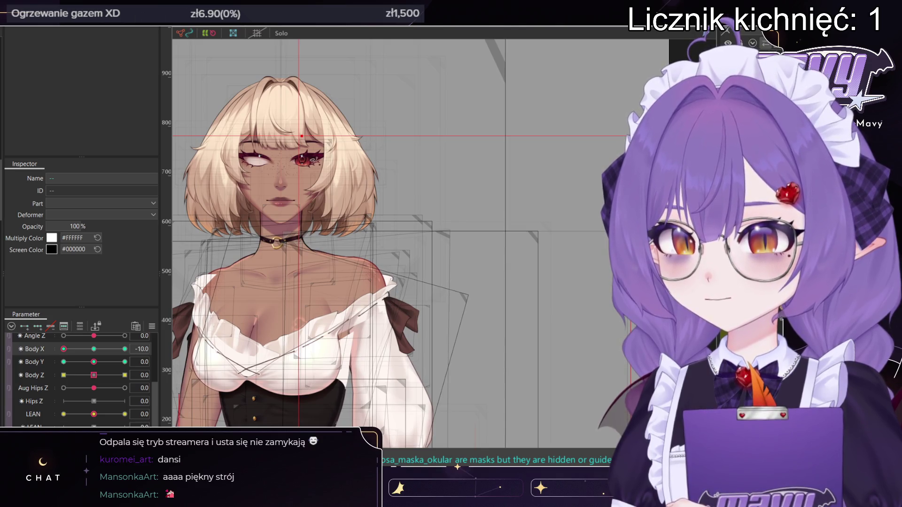
- Swing Body X between its extremes, ending at -10, zooming on the face and choker
scroll(306, 321, up, 5)
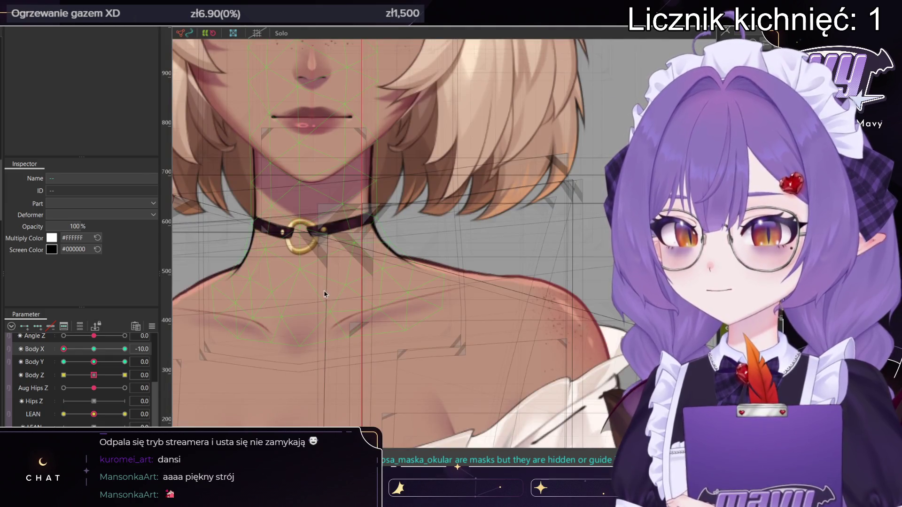
mouse_move(70, 348)
mouse_down()
mouse_move(153, 359)
mouse_move(71, 345)
mouse_move(43, 355)
mouse_move(132, 361)
mouse_move(62, 361)
mouse_move(89, 367)
mouse_move(99, 355)
mouse_up()
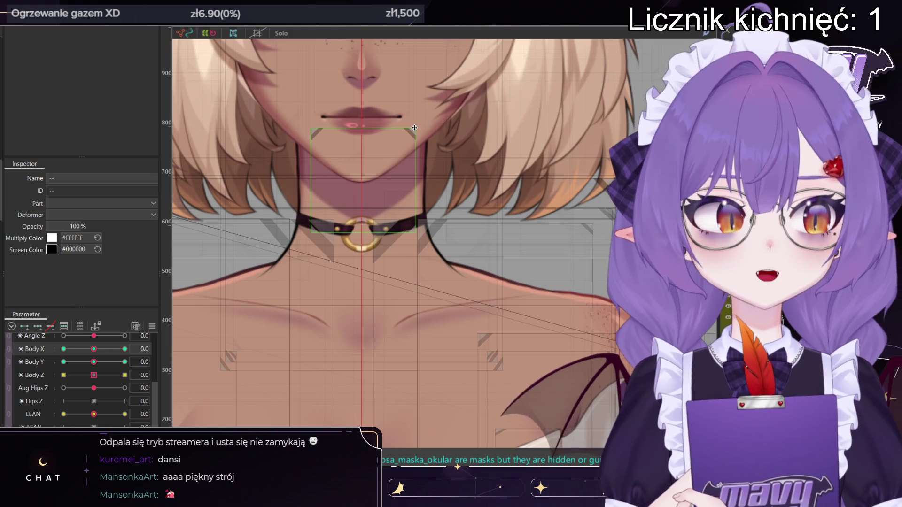
mouse_move(94, 349)
mouse_down()
mouse_move(135, 349)
mouse_move(54, 349)
mouse_move(154, 350)
mouse_move(58, 349)
mouse_up()
scroll(320, 311, down, 5)
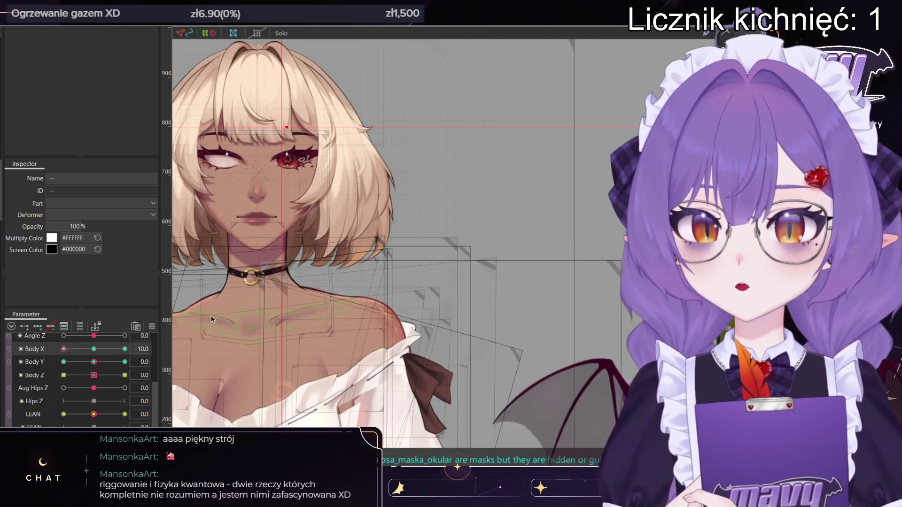
scroll(320, 310, up, 8)
mouse_move(64, 349)
mouse_down()
mouse_move(99, 350)
mouse_move(61, 350)
mouse_up()
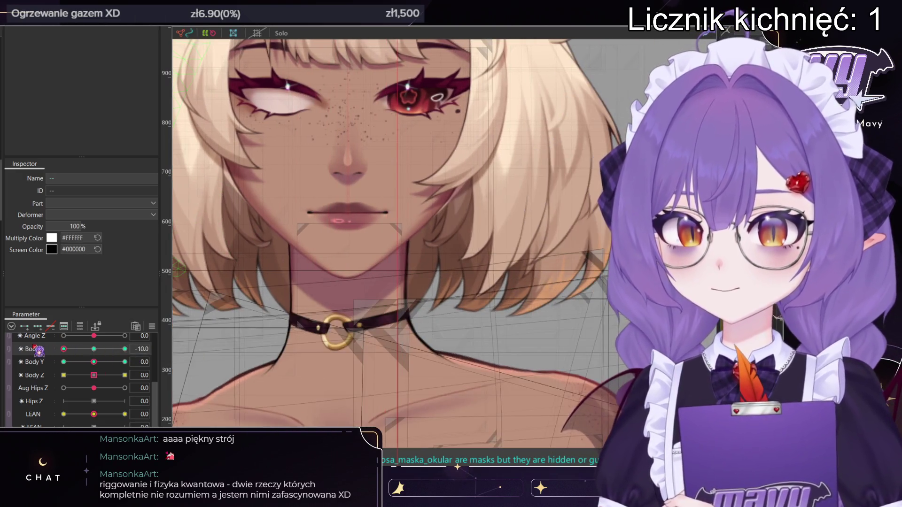
scroll(385, 87, up, 5)
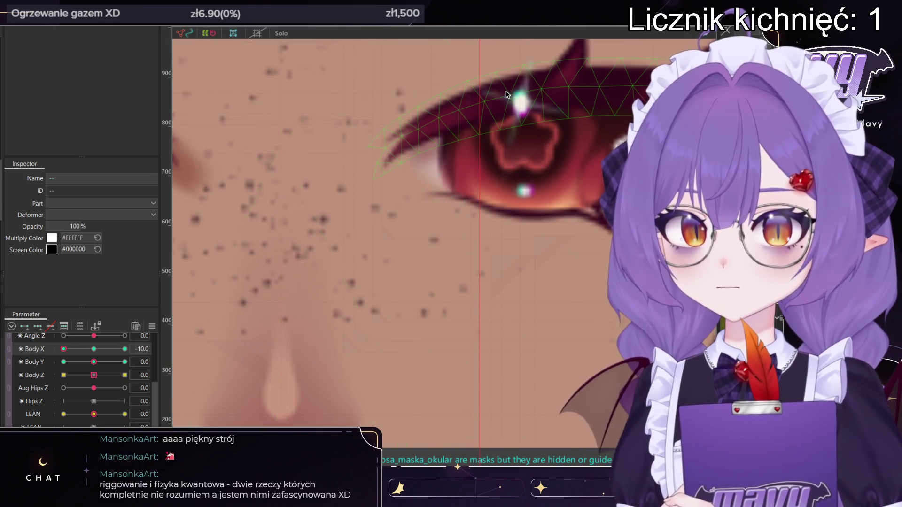
scroll(501, 97, down, 5)
mouse_move(63, 349)
mouse_down()
mouse_move(125, 351)
mouse_move(43, 351)
mouse_move(148, 352)
mouse_move(63, 348)
mouse_up()
scroll(377, 227, down, 5)
scroll(377, 228, up, 2)
scroll(359, 295, down, 3)
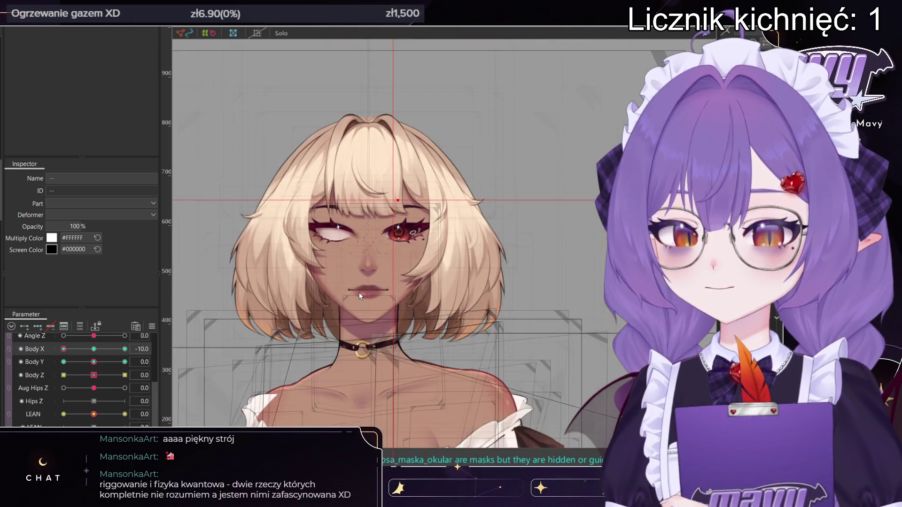
scroll(359, 296, down, 3)
scroll(402, 311, down, 4)
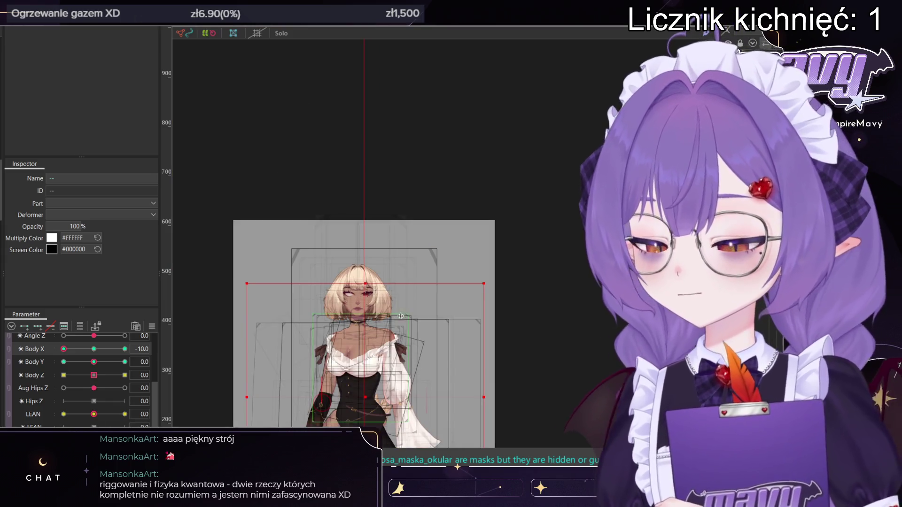
scroll(390, 334, up, 10)
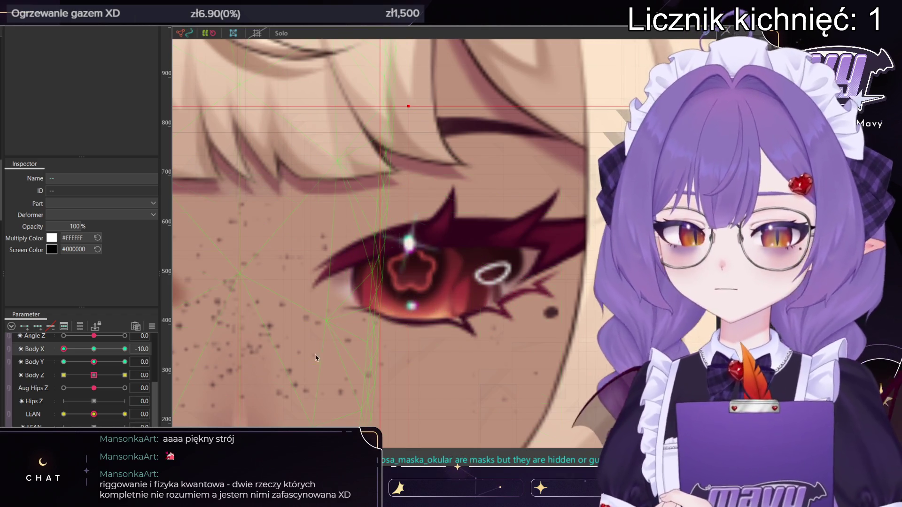
scroll(323, 367, down, 5)
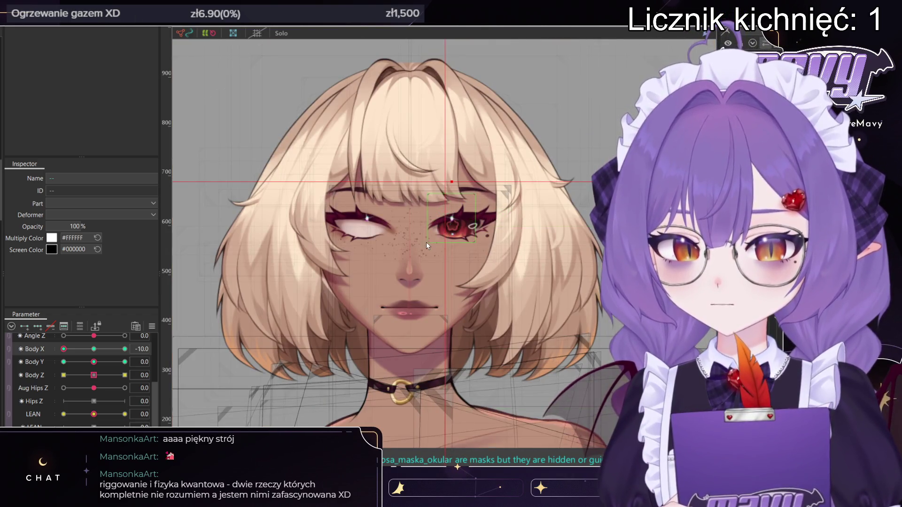
- Reset Body X to its neutral value so the face looks straight ahead
scroll(427, 242, up, 3)
scroll(365, 247, up, 2)
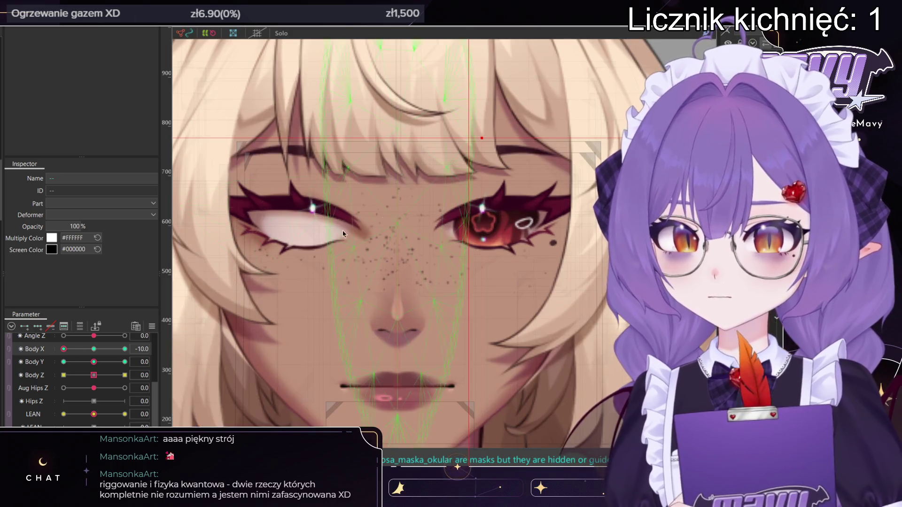
click(96, 349)
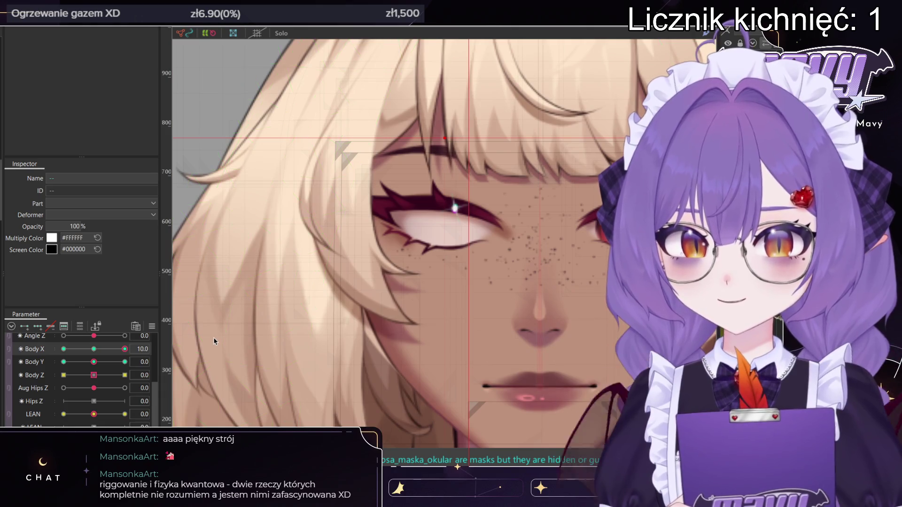
scroll(561, 243, down, 5)
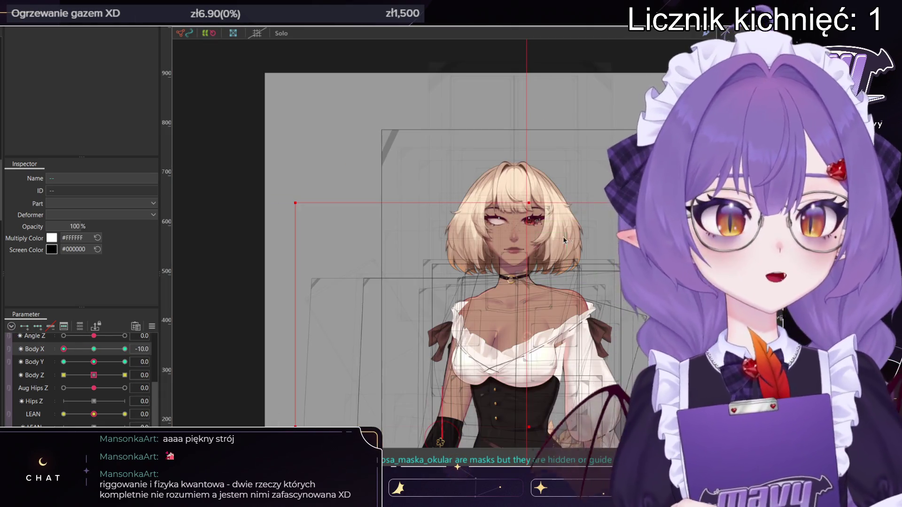
scroll(539, 241, down, 3)
scroll(610, 329, up, 5)
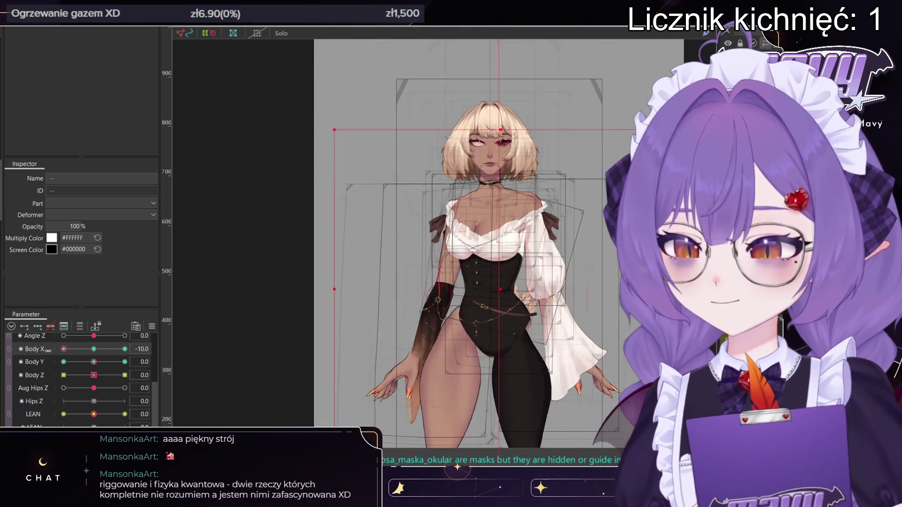
click(93, 349)
- Test Body Y at -10 and 10 with Body X -10, a combined X/Y pose, and a Body Z sweep
drag(95, 362, 64, 363)
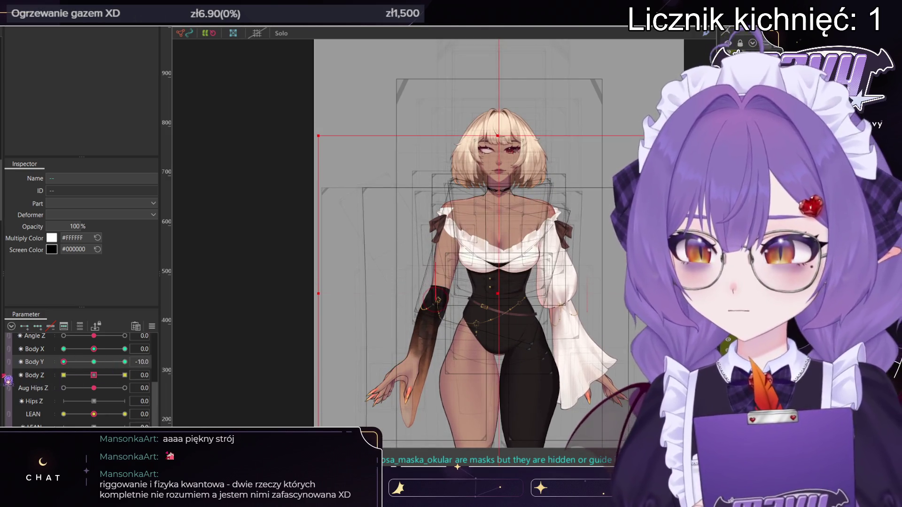
click(63, 349)
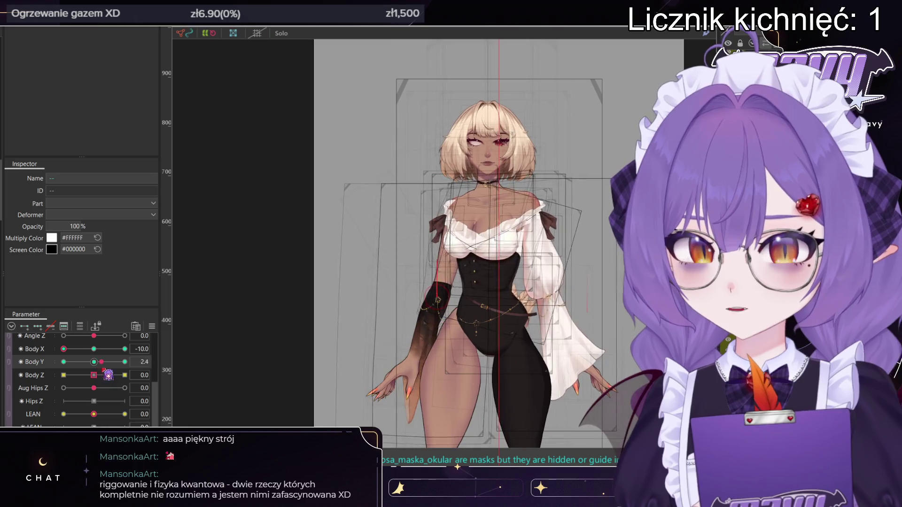
mouse_move(64, 362)
mouse_down()
mouse_move(125, 361)
mouse_move(63, 362)
mouse_up()
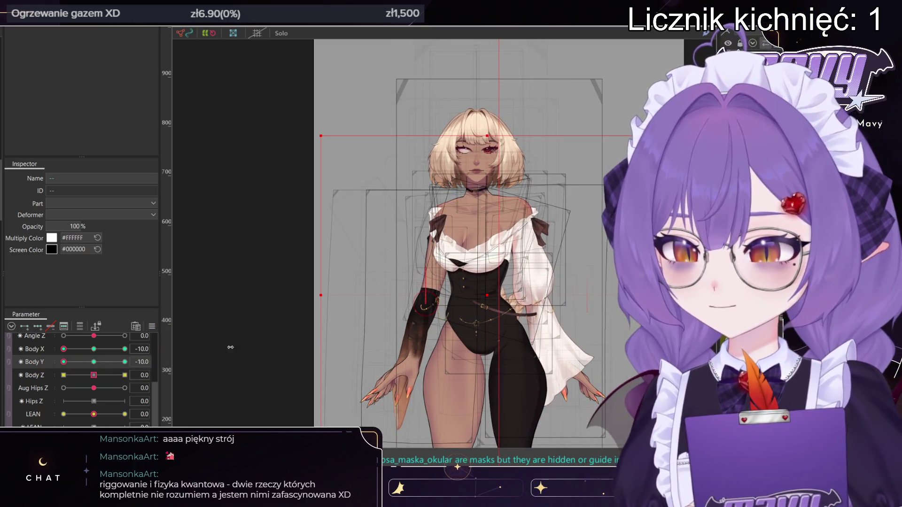
click(50, 326)
mouse_move(103, 361)
mouse_down()
mouse_move(70, 354)
mouse_move(136, 353)
mouse_move(66, 364)
mouse_move(84, 371)
mouse_move(119, 352)
mouse_move(101, 364)
mouse_move(128, 360)
mouse_move(160, 381)
mouse_up()
mouse_move(77, 381)
mouse_down()
mouse_move(125, 388)
mouse_move(72, 381)
mouse_move(183, 380)
mouse_move(97, 375)
mouse_up()
click(398, 84)
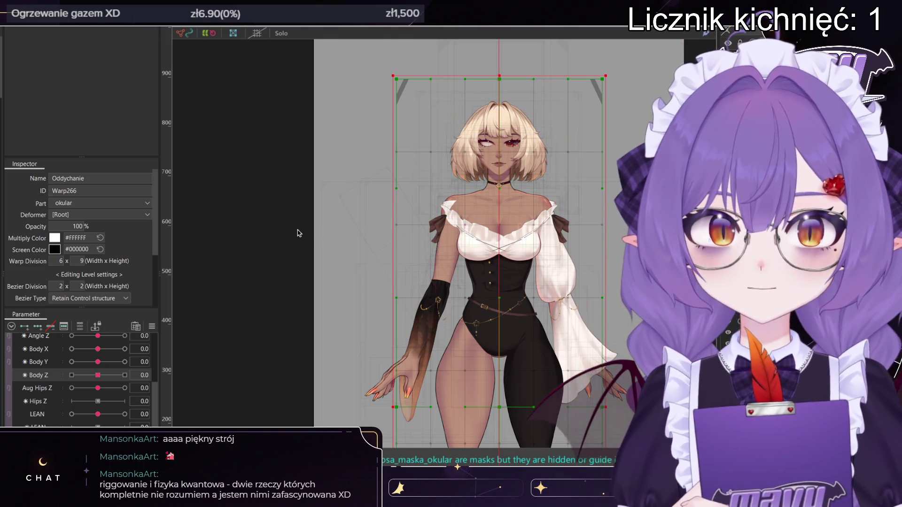
- Tilt Body Z fully to -10 while inspecting the corset and SPODNIE1 meshes
mouse_move(98, 375)
mouse_down()
mouse_move(120, 375)
mouse_move(112, 377)
mouse_up()
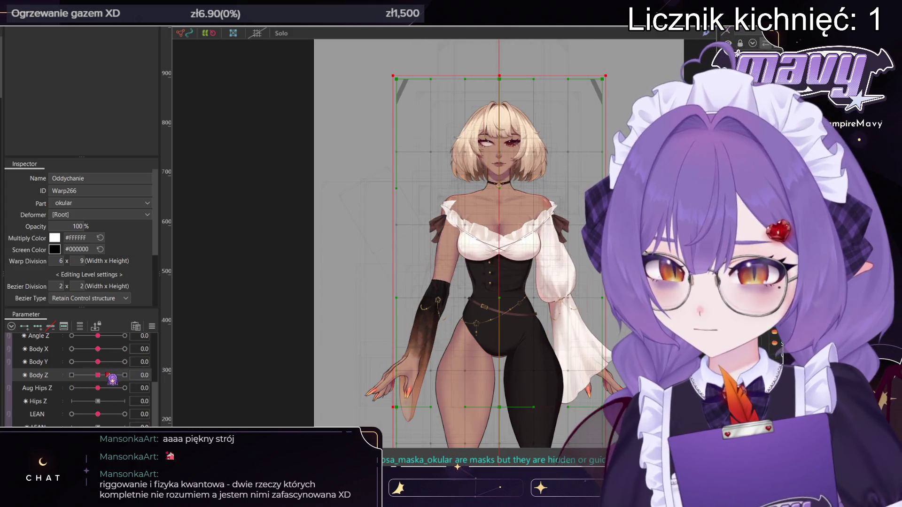
key(Escape)
mouse_move(98, 376)
mouse_down()
mouse_move(125, 366)
mouse_move(60, 355)
mouse_up()
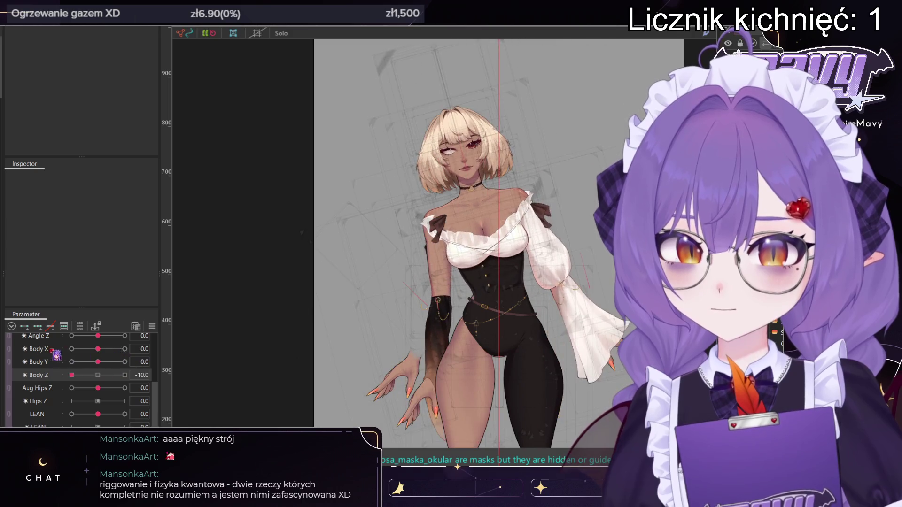
click(484, 300)
scroll(516, 257, up, 5)
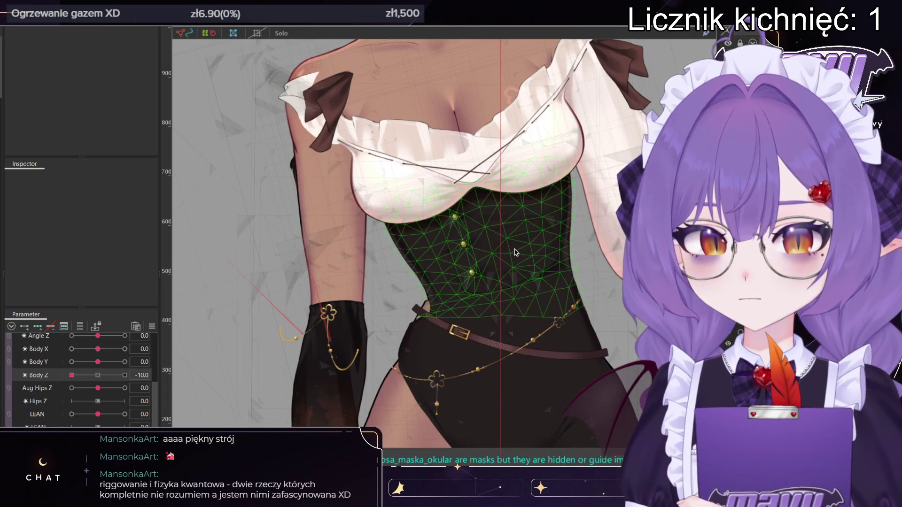
click(515, 252)
scroll(515, 252, down, 4)
mouse_move(113, 381)
mouse_down()
mouse_move(126, 375)
mouse_move(50, 381)
mouse_up()
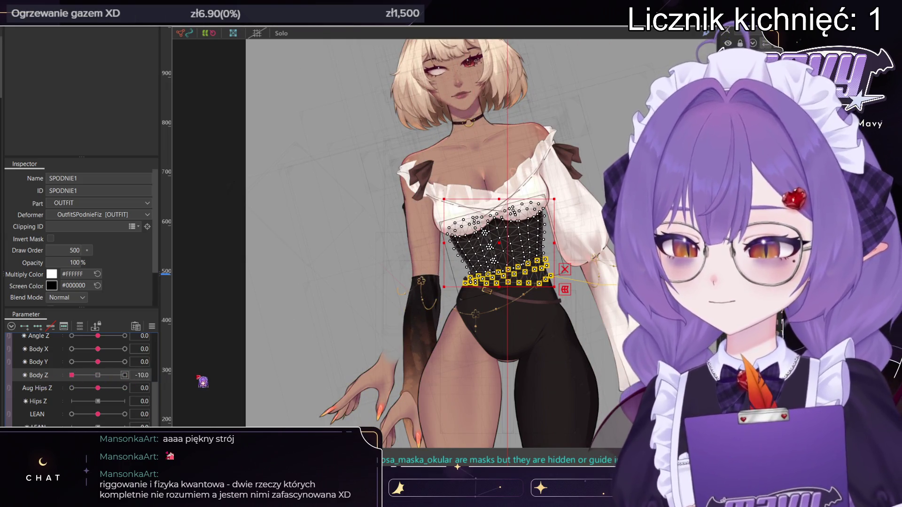
click(202, 382)
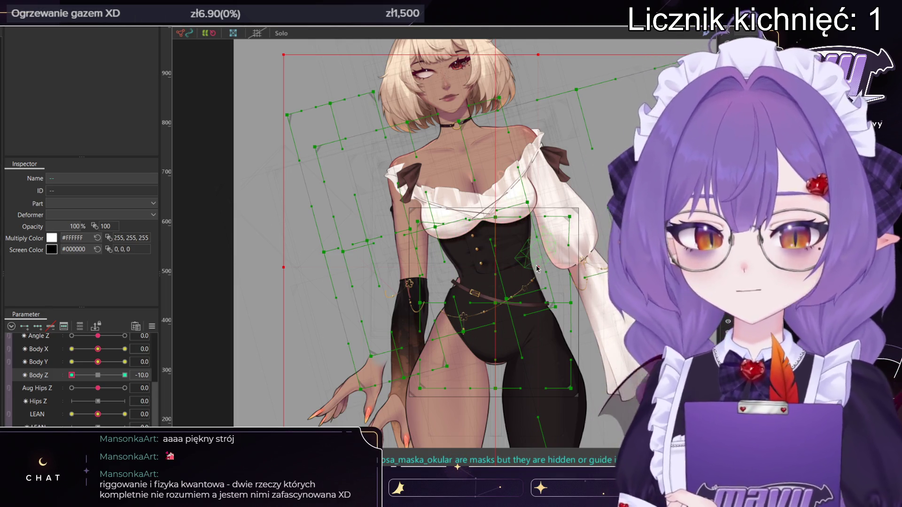
- Select the Body Z rotation deformer to see its -15.0 angle in the Inspector
scroll(539, 264, down, 5)
scroll(544, 263, up, 5)
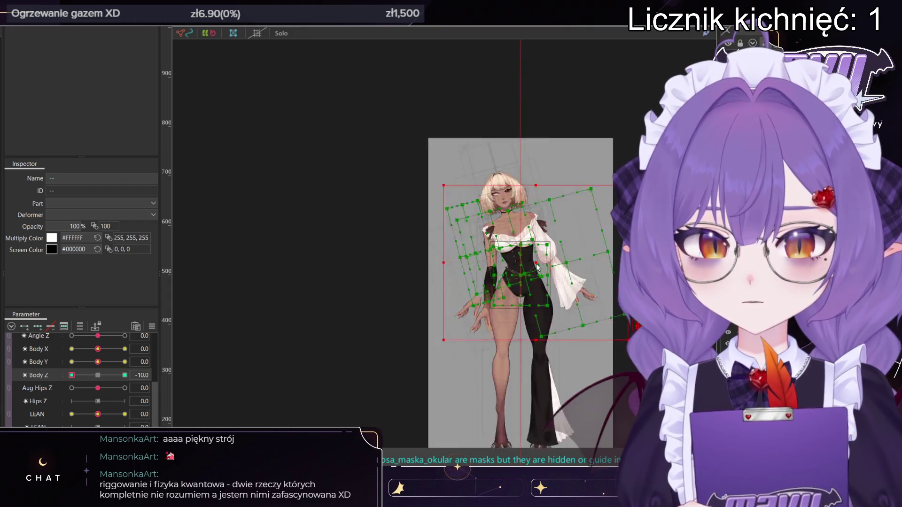
scroll(544, 263, up, 3)
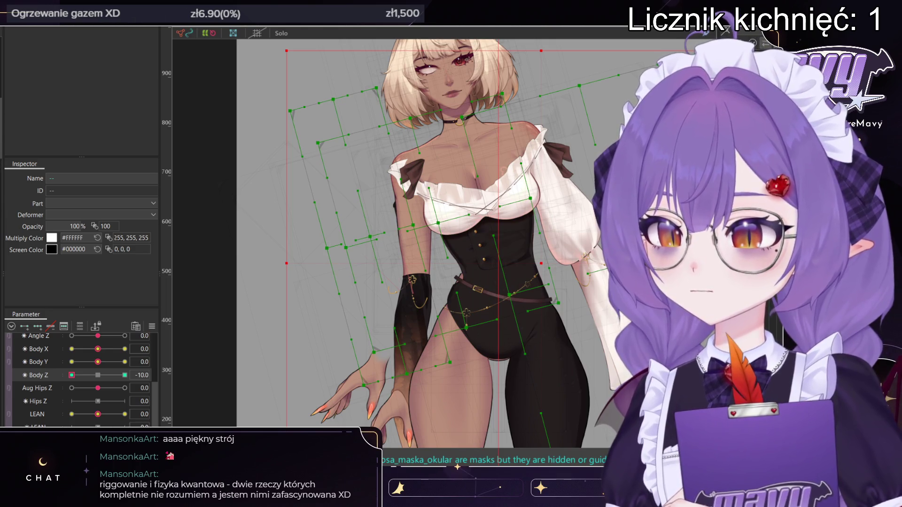
click(458, 468)
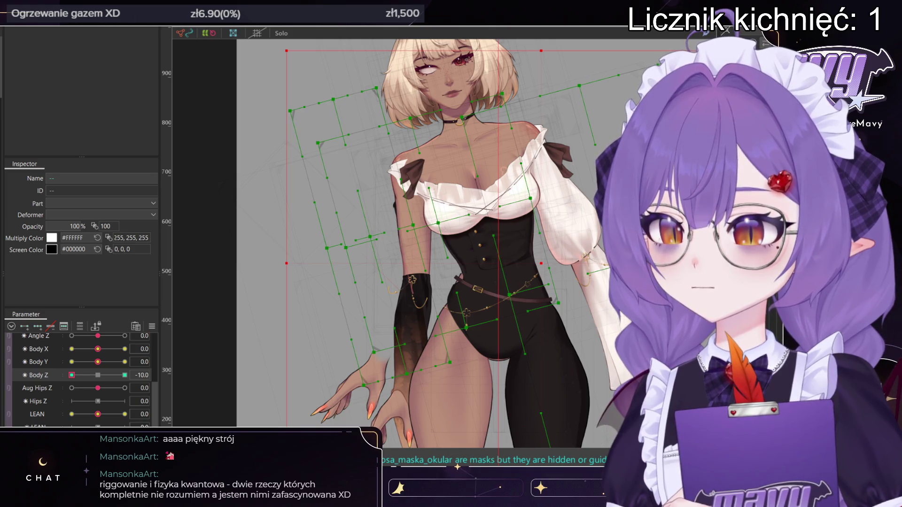
key(ctrl+z)
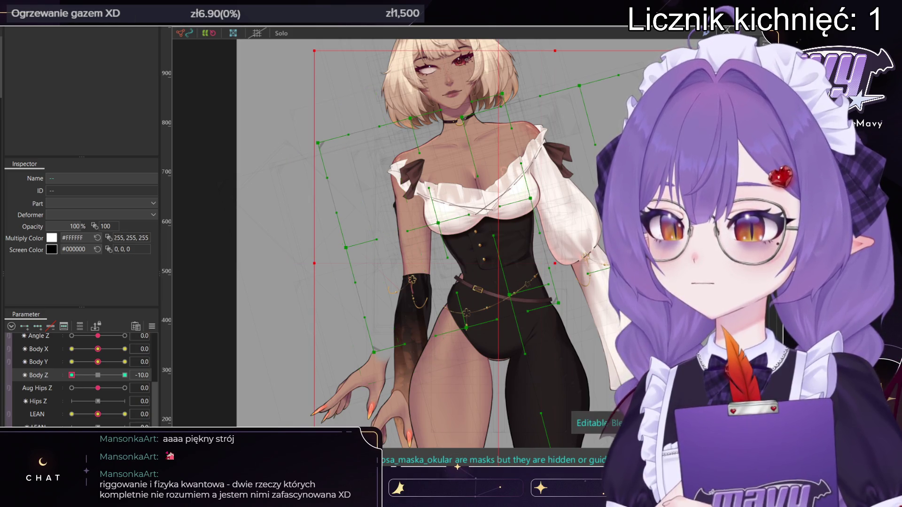
click(489, 244)
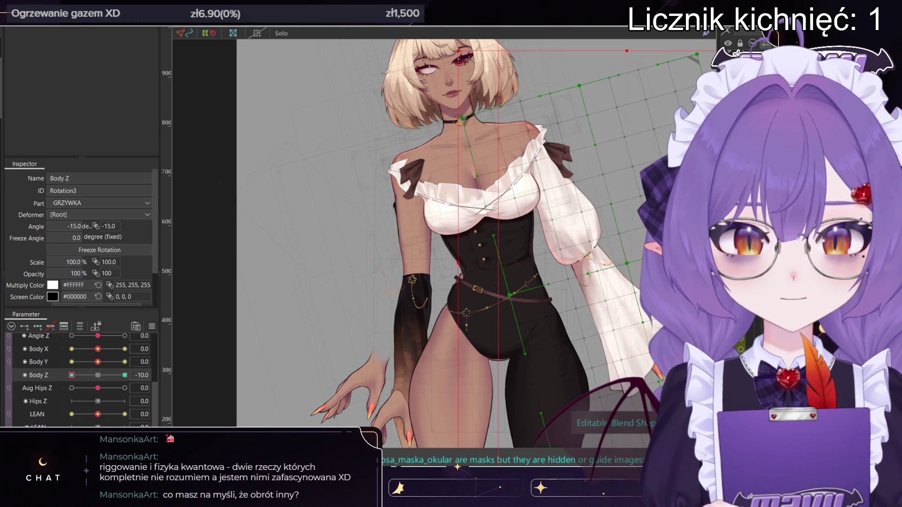
- Shift the torso rotation deformer slightly and preview it partway along Body Z
key(Escape)
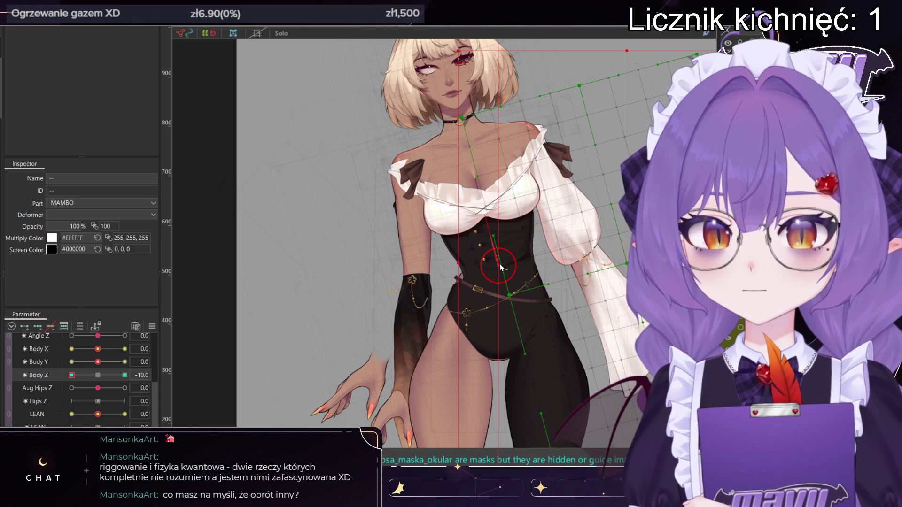
drag(497, 265, 492, 266)
mouse_move(78, 380)
mouse_down()
mouse_move(70, 380)
mouse_move(130, 376)
mouse_up()
scroll(503, 263, up, 2)
scroll(504, 263, down, 2)
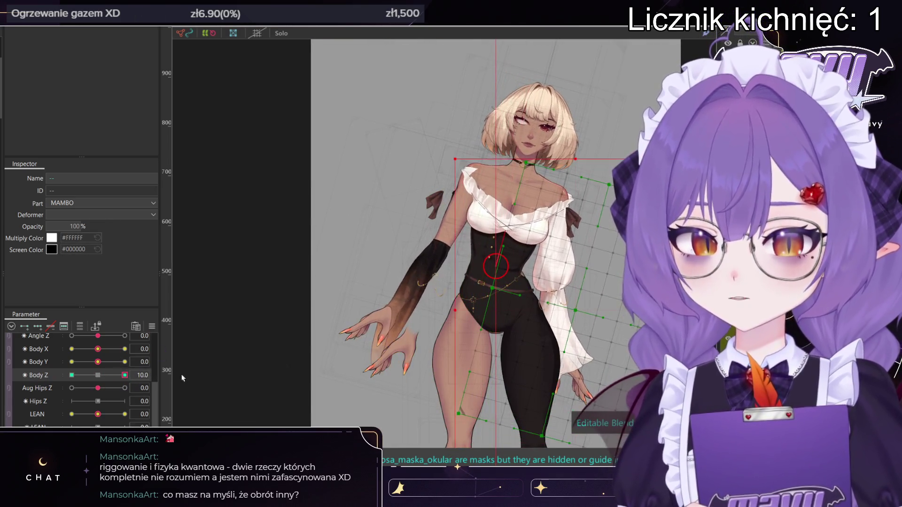
scroll(540, 264, up, 3)
scroll(540, 264, down, 4)
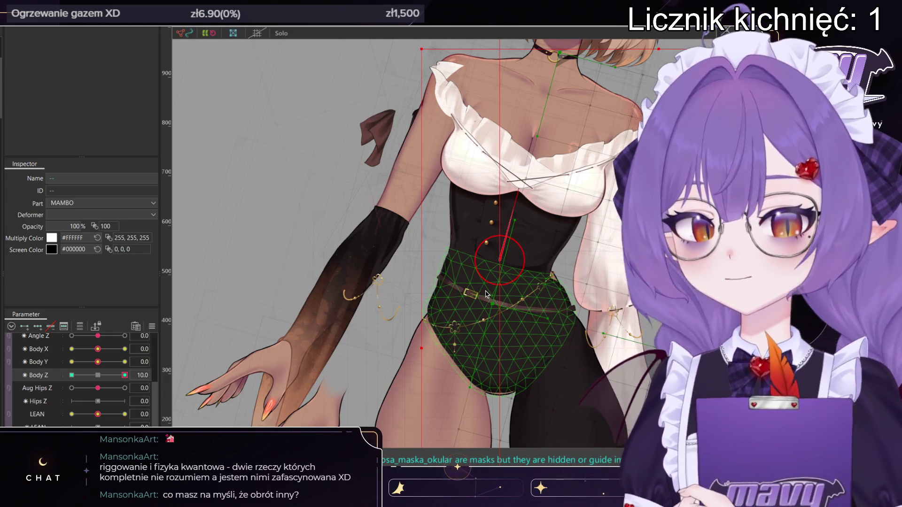
- At the Body Z -10 key, tilt the upper body further left and compare with neutral
drag(123, 374, 71, 375)
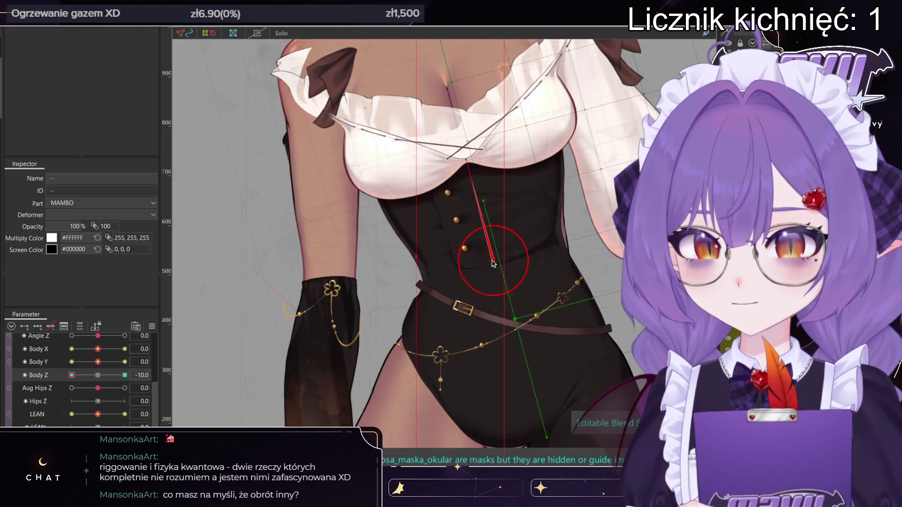
drag(491, 260, 484, 260)
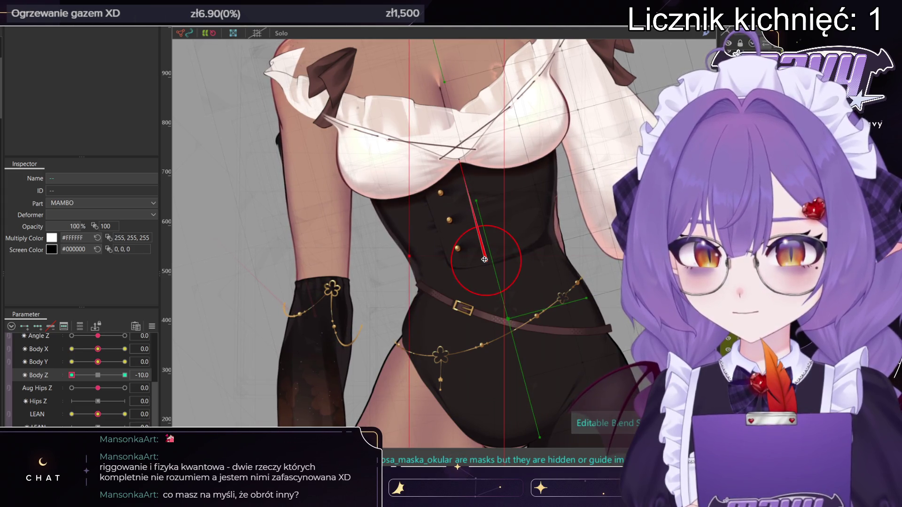
scroll(484, 260, down, 3)
mouse_move(72, 375)
mouse_down()
mouse_move(98, 375)
mouse_move(72, 375)
mouse_up()
scroll(442, 275, up, 5)
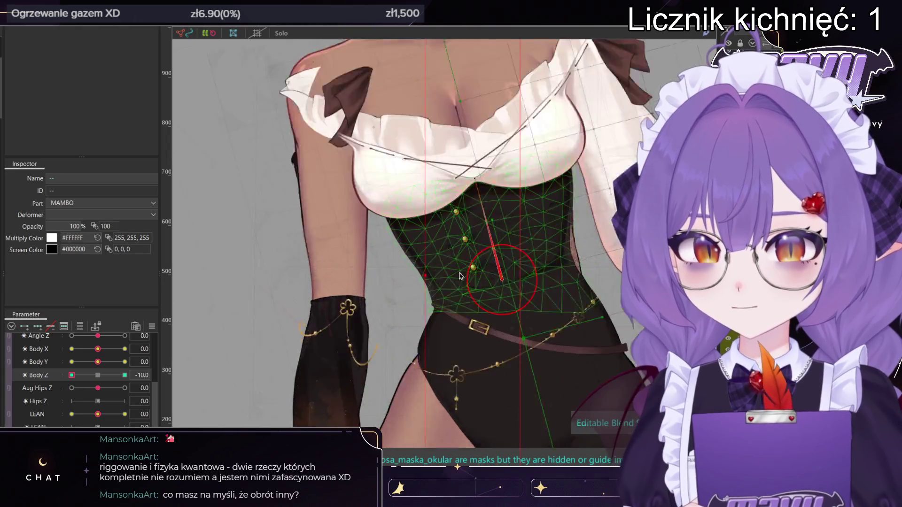
- Nudge the torso rotation slightly right at Body Z 10, then return to the -10 key
click(520, 286)
click(249, 361)
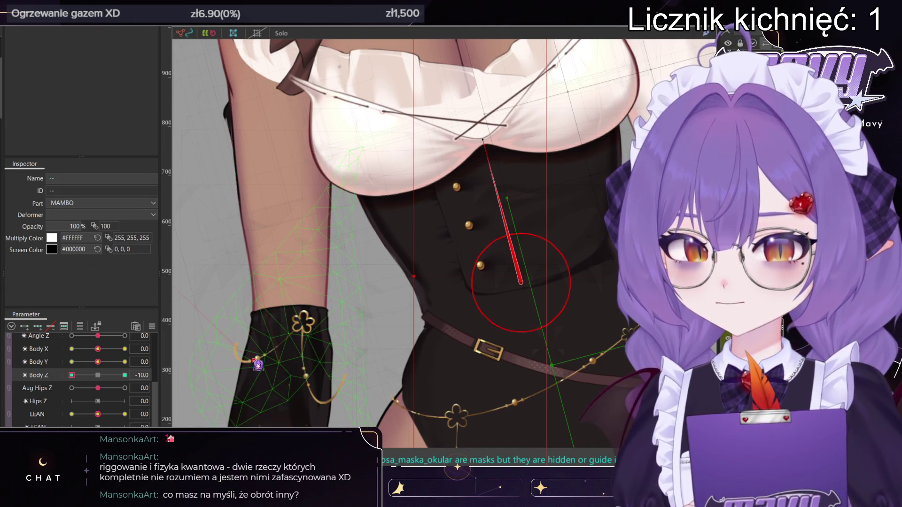
mouse_move(72, 375)
mouse_down()
mouse_move(85, 376)
mouse_move(71, 376)
mouse_up()
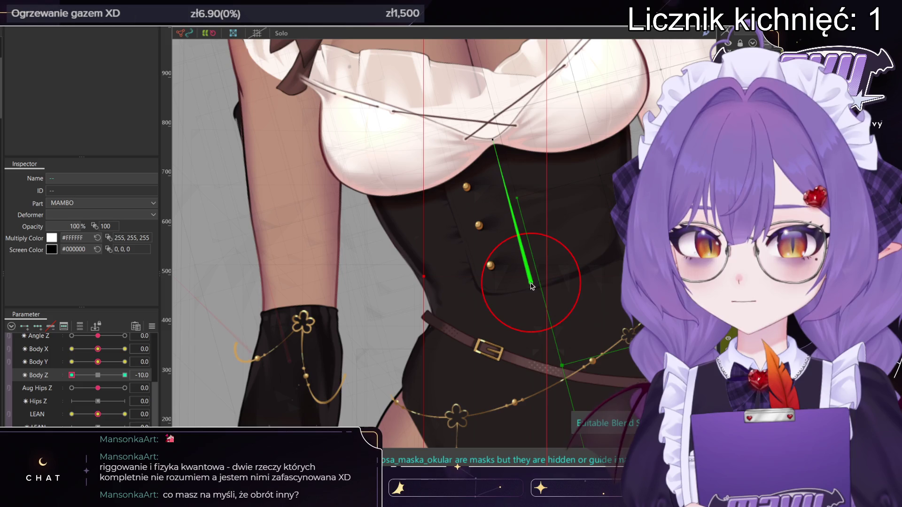
drag(71, 375, 124, 375)
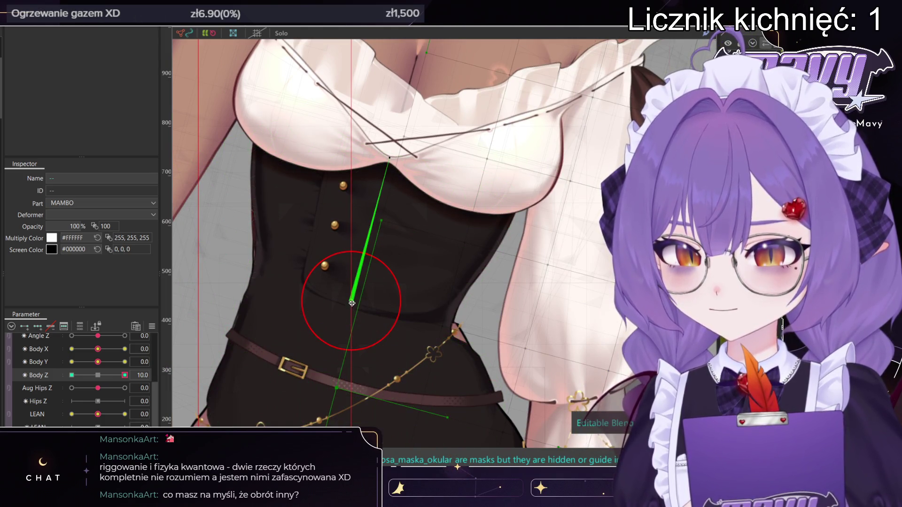
drag(352, 301, 364, 303)
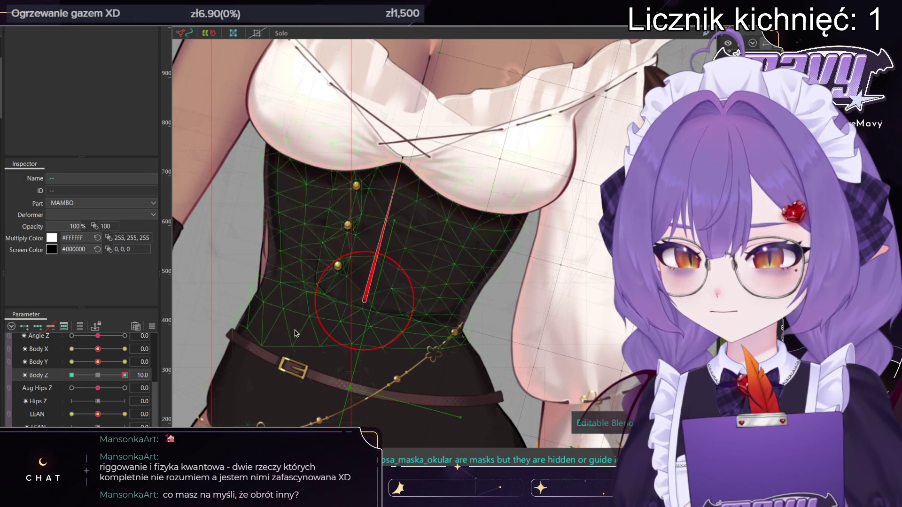
click(71, 374)
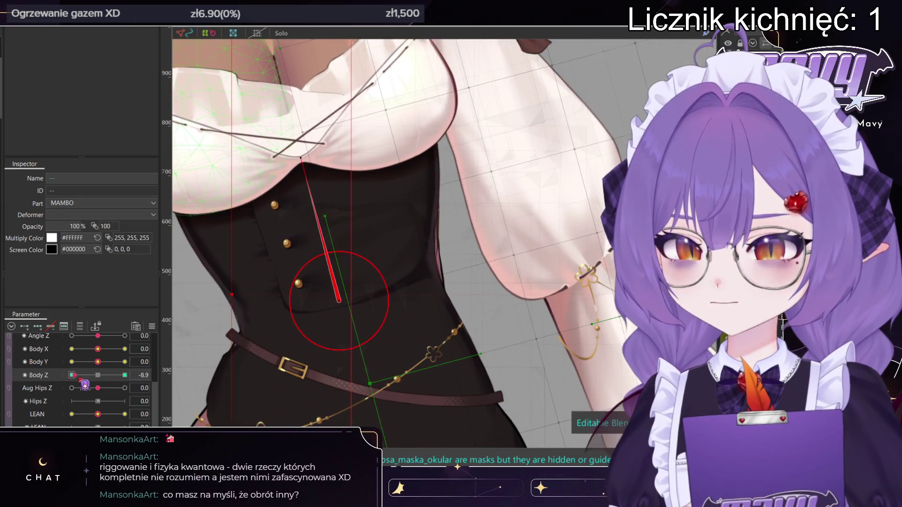
scroll(334, 302, up, 6)
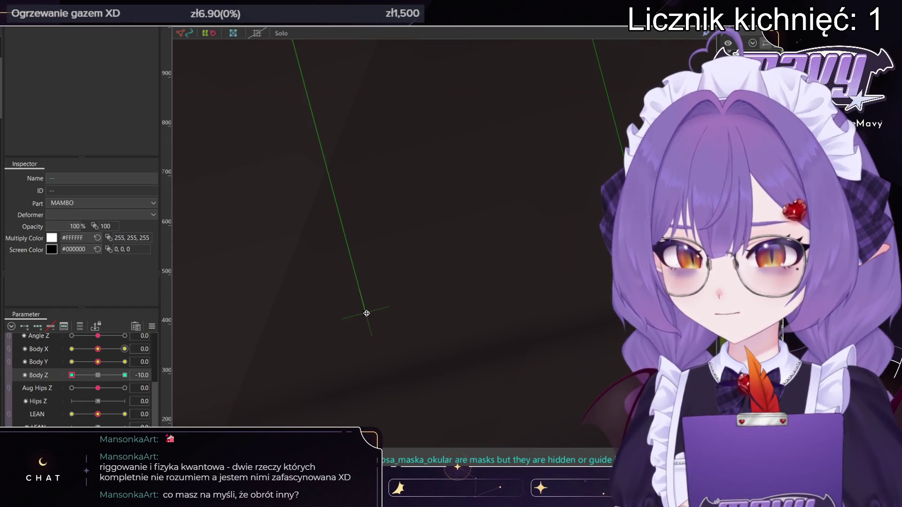
- Zoom in on the torso rotation deformer's origin and nudge its pivot slightly left
click(365, 312)
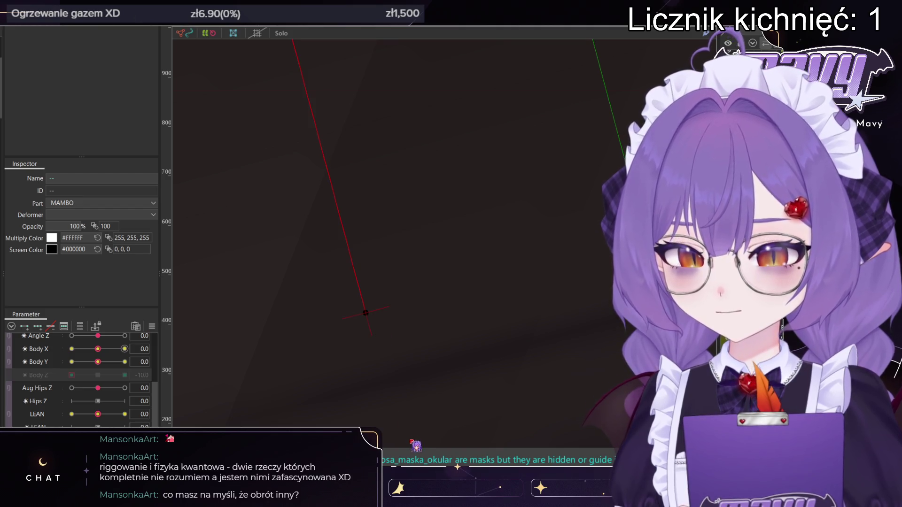
click(513, 447)
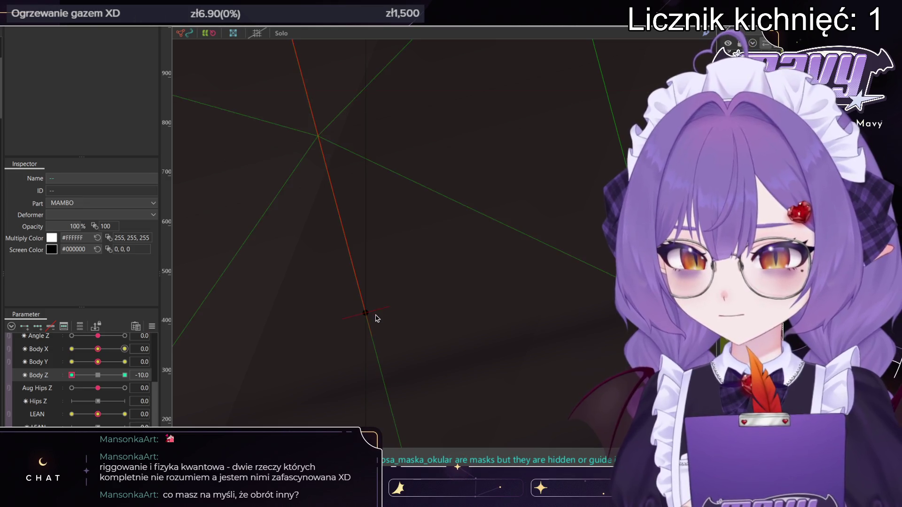
scroll(389, 297, down, 5)
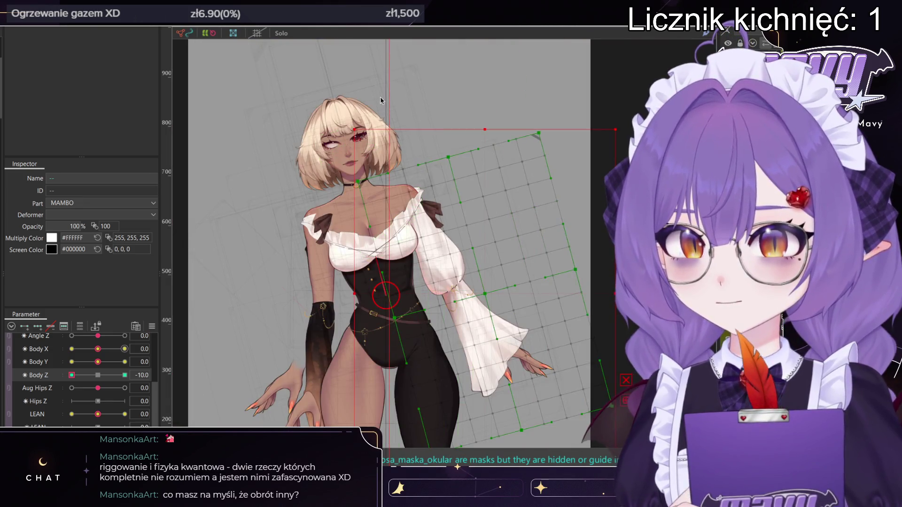
click(433, 92)
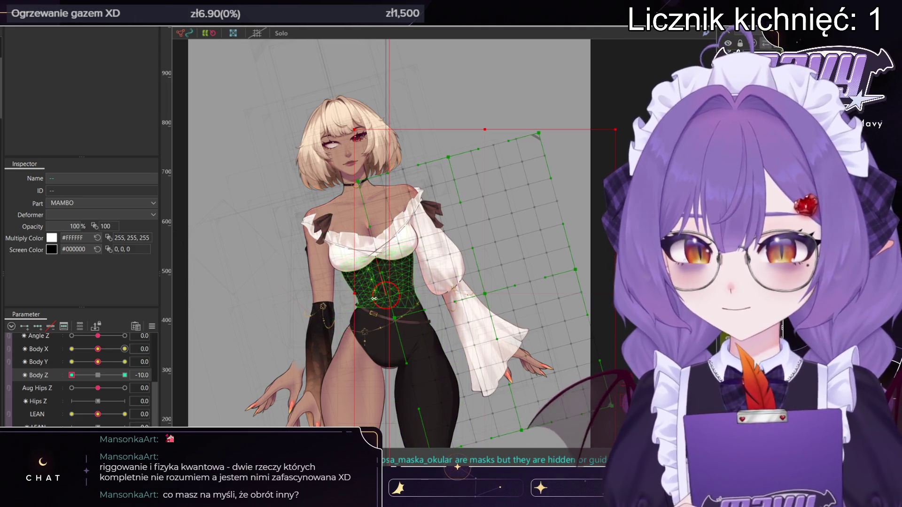
scroll(383, 305, up, 10)
scroll(443, 217, up, 10)
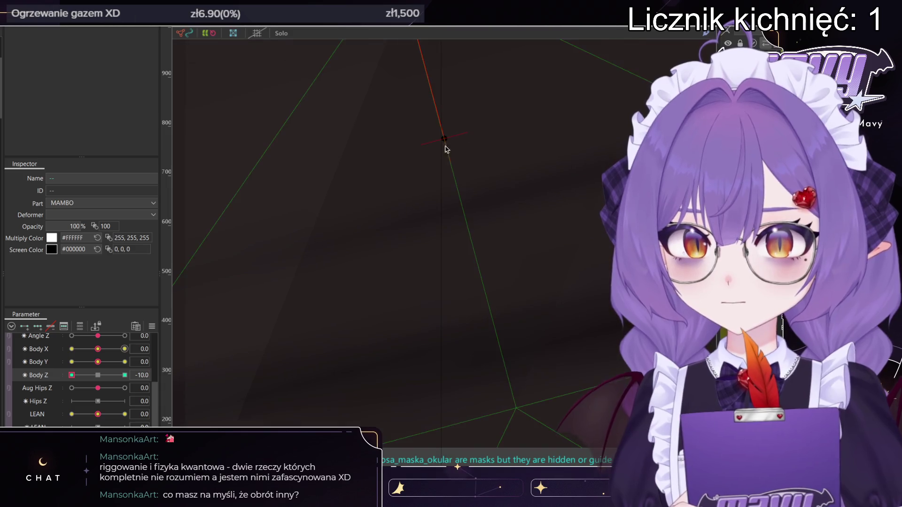
drag(446, 138, 492, 130)
scroll(492, 129, down, 10)
scroll(470, 141, up, 5)
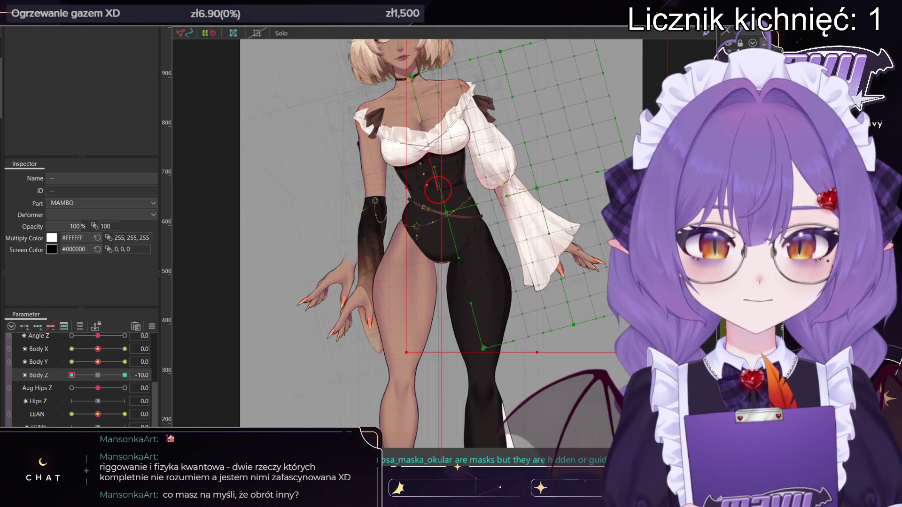
- At Body Z 10, move the rotation pivot left and down, then zoom out to check
scroll(448, 231, up, 2)
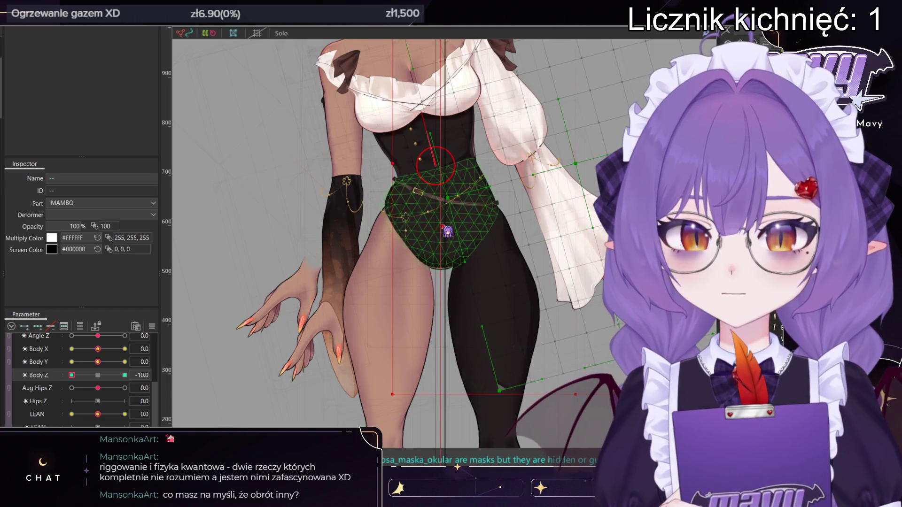
scroll(447, 231, up, 5)
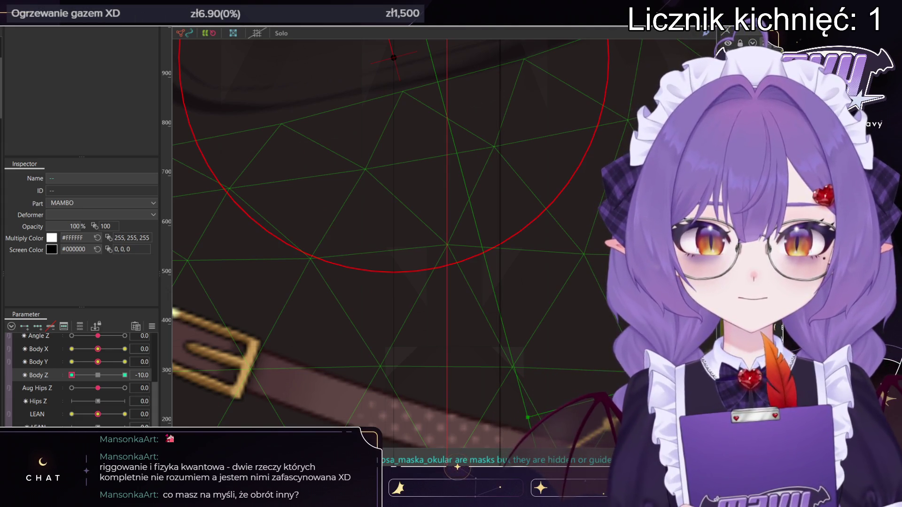
scroll(391, 224, down, 3)
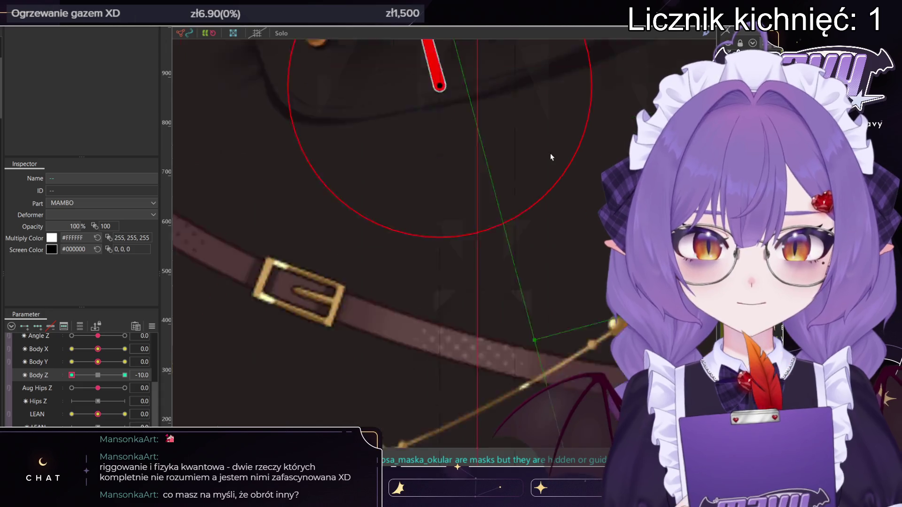
scroll(390, 224, up, 6)
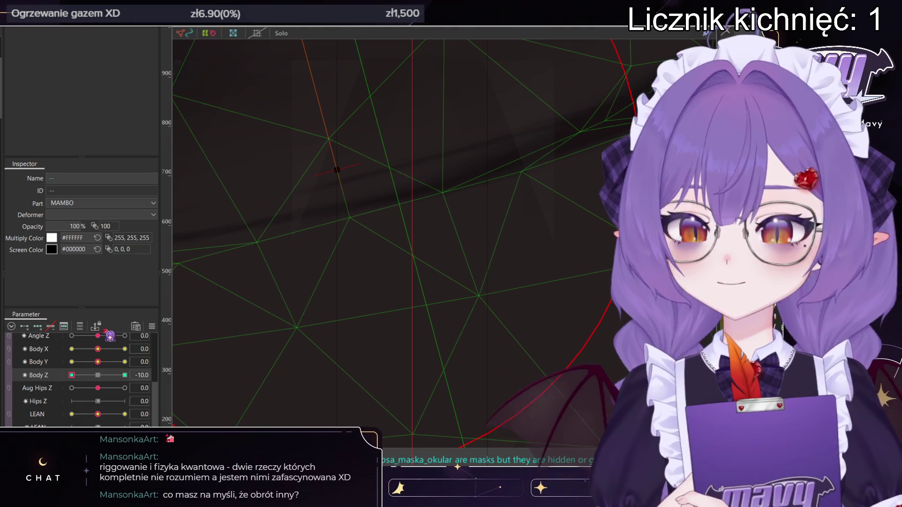
drag(73, 374, 145, 364)
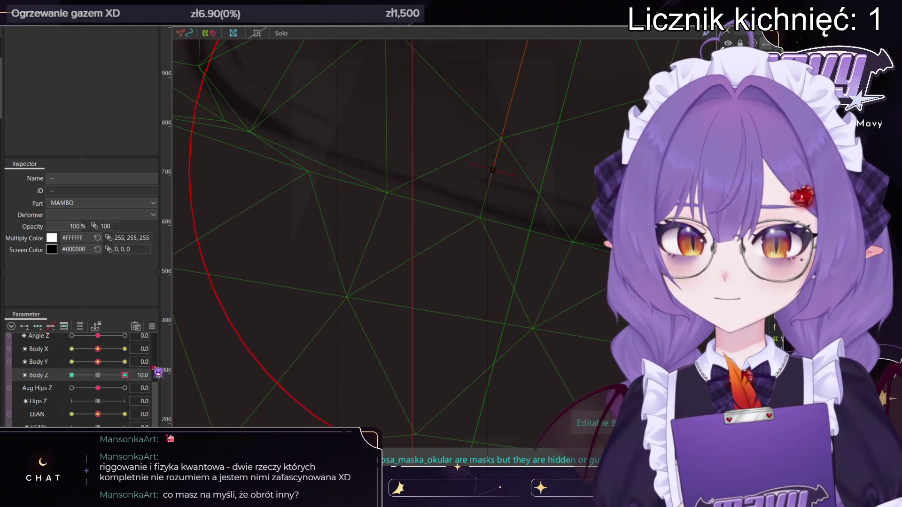
click(482, 188)
drag(459, 188, 434, 194)
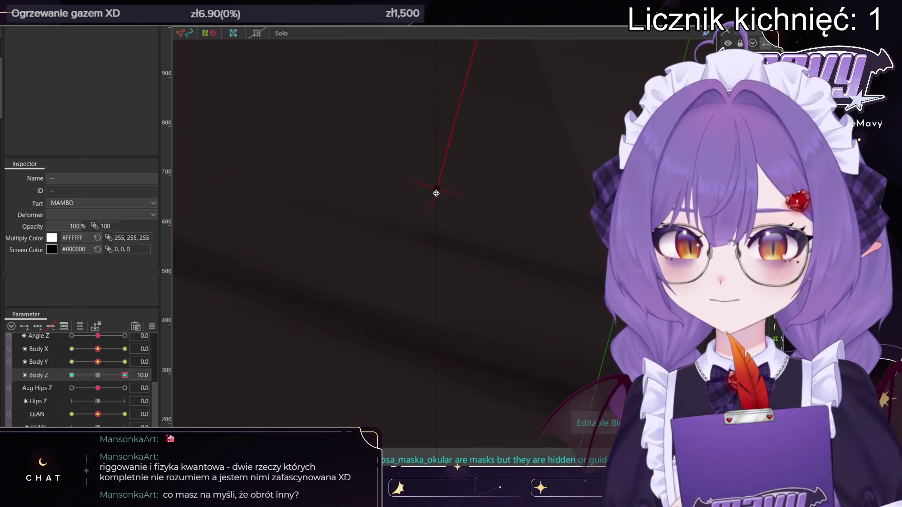
scroll(465, 155, down, 8)
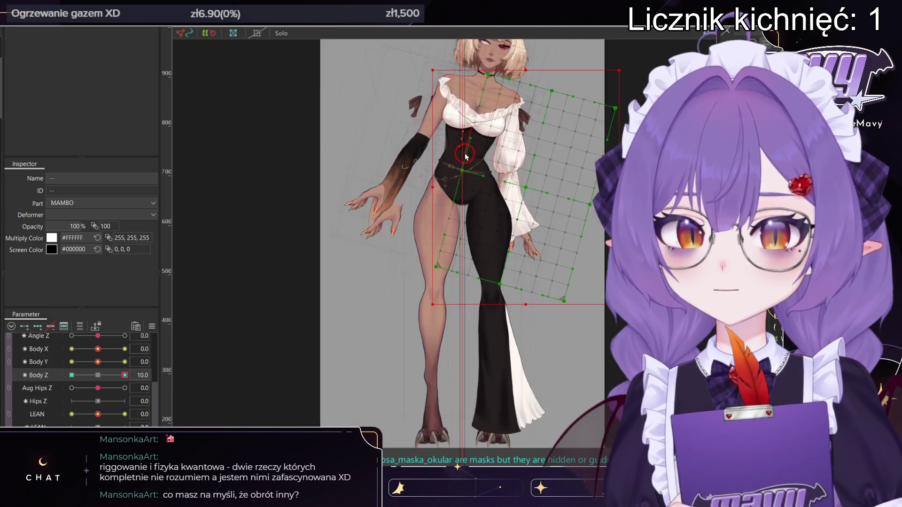
mouse_move(124, 374)
mouse_down()
mouse_move(75, 375)
mouse_move(104, 370)
mouse_move(84, 364)
mouse_up()
middle_drag(415, 185, 408, 240)
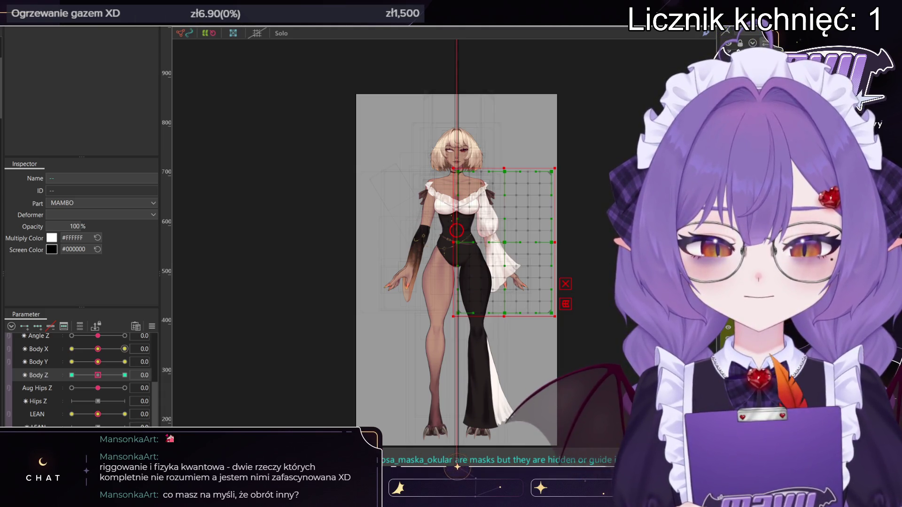
scroll(341, 159, up, 3)
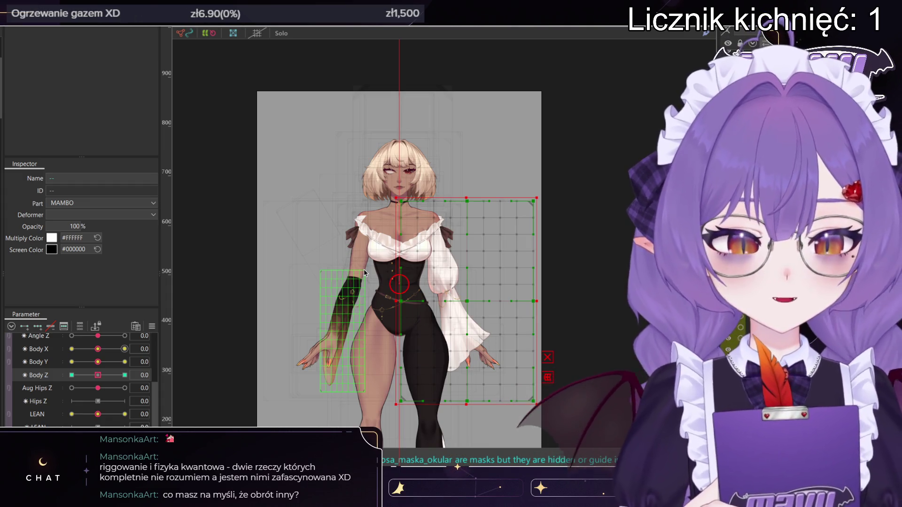
scroll(451, 230, up, 5)
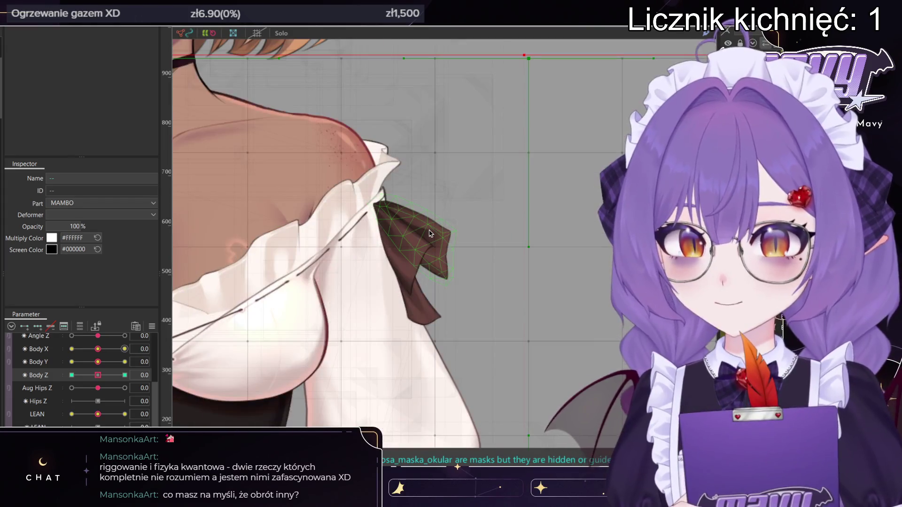
- Select the whole right-shoulder bow, including the B-KOK2_P and B-KOK3_P strands
click(430, 234)
scroll(430, 234, down, 5)
scroll(423, 241, up, 5)
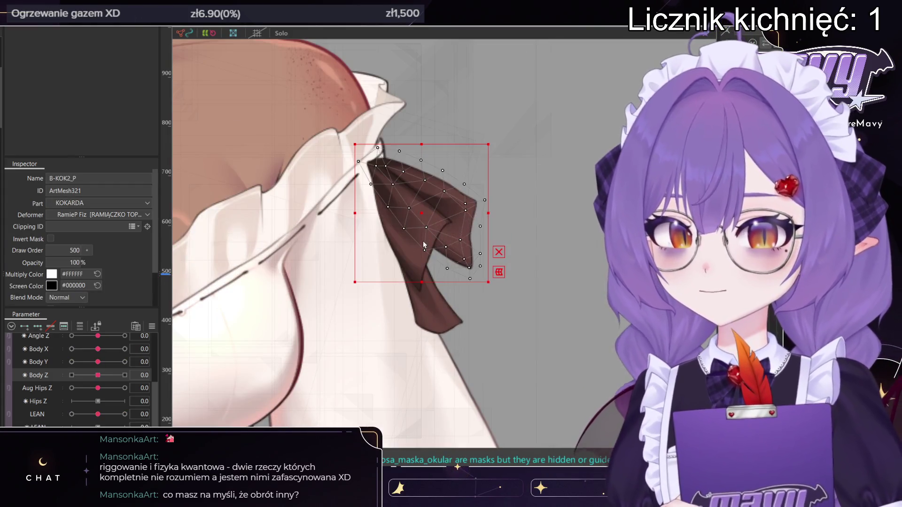
scroll(410, 242, down, 2)
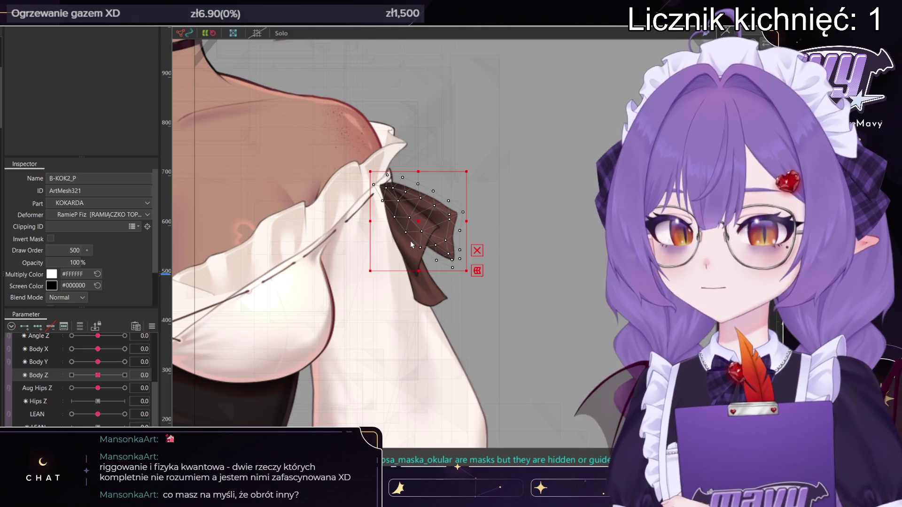
click(422, 281)
scroll(425, 290, down, 3)
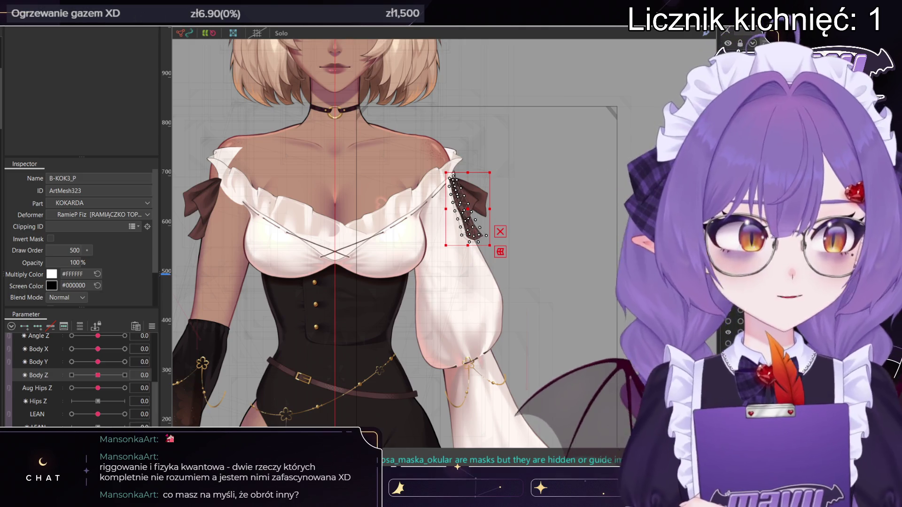
click(201, 204)
ctrl+click(469, 206)
scroll(452, 180, down, 2)
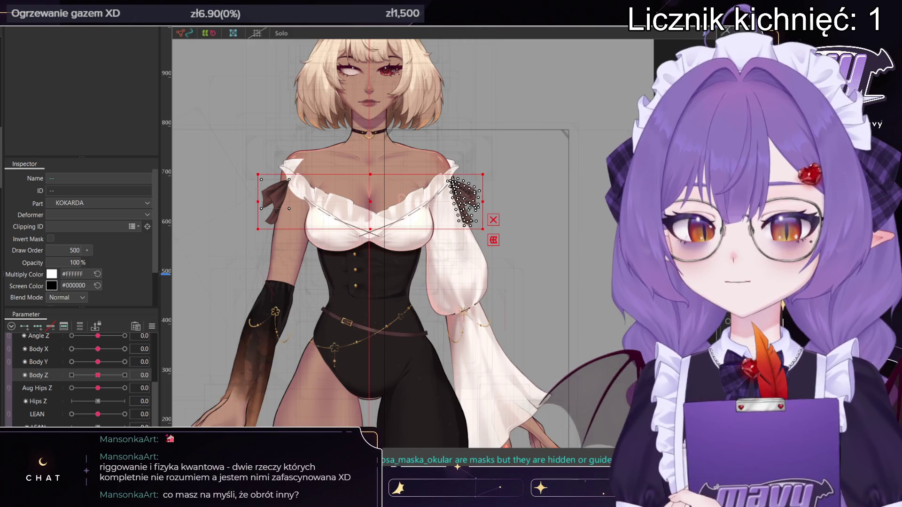
click(451, 181)
ctrl+click(465, 188)
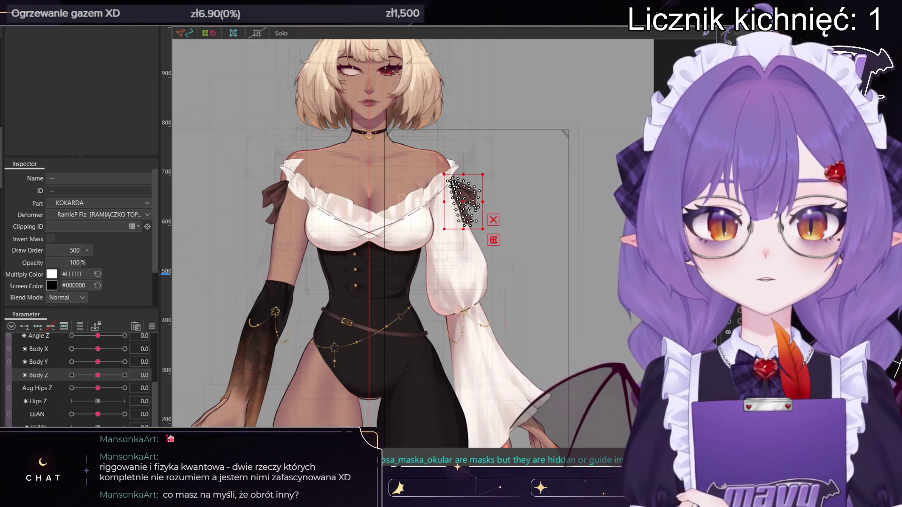
scroll(486, 170, up, 3)
- Shift the bow slightly down-left and switch to the animated preview workspace
mouse_move(407, 257)
mouse_down()
mouse_move(413, 253)
mouse_move(345, 262)
mouse_move(439, 259)
mouse_move(404, 298)
mouse_up()
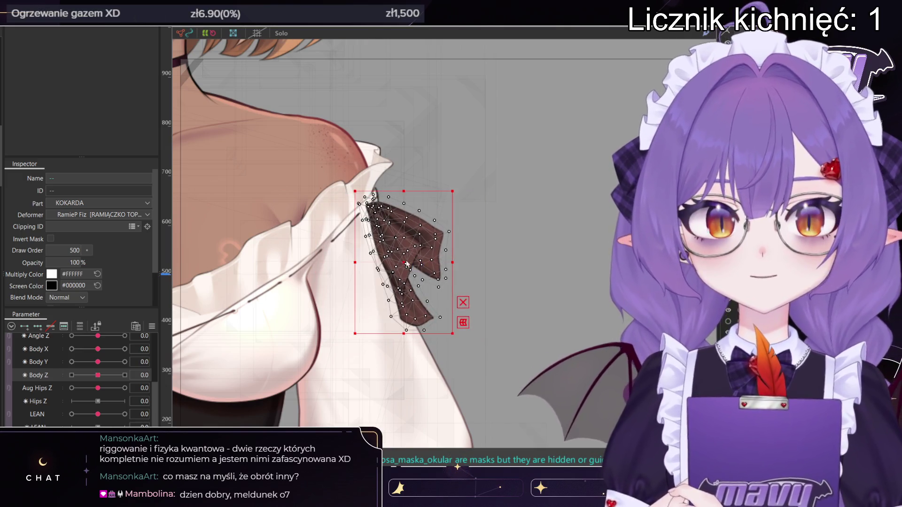
scroll(472, 221, down, 3)
scroll(500, 222, down, 3)
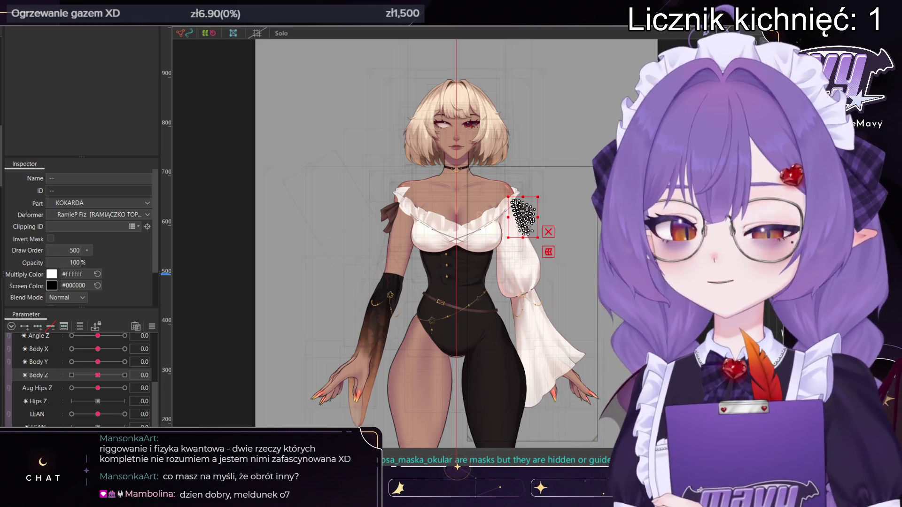
key(alt+Tab)
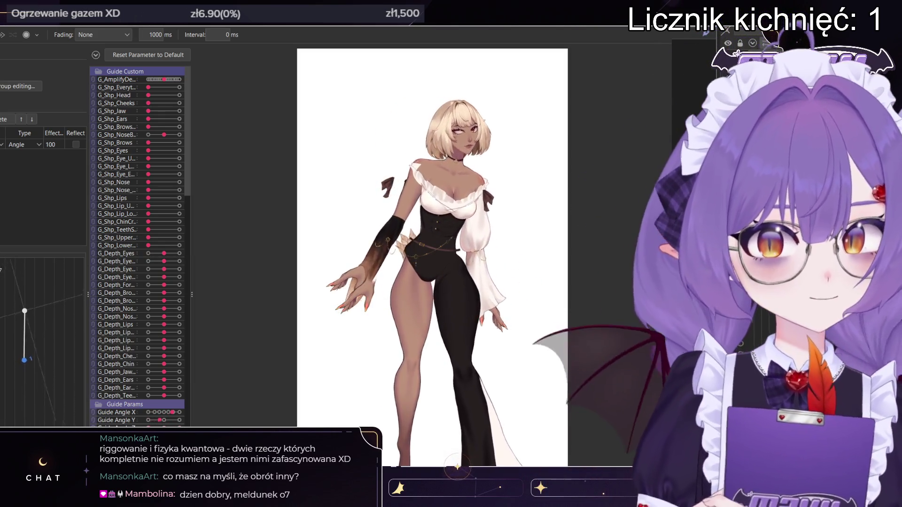
- Zoom around the animated preview to watch the torso rotation and bows move
scroll(472, 134, up, 5)
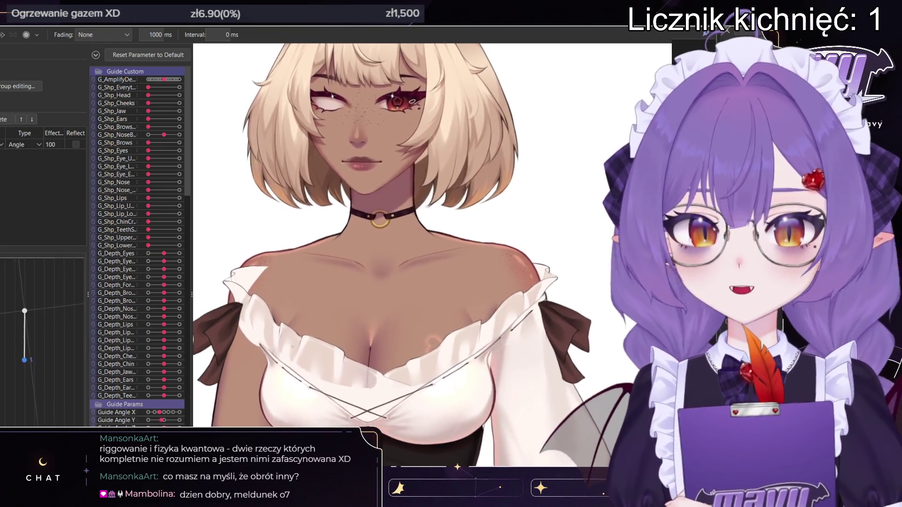
scroll(432, 234, down, 3)
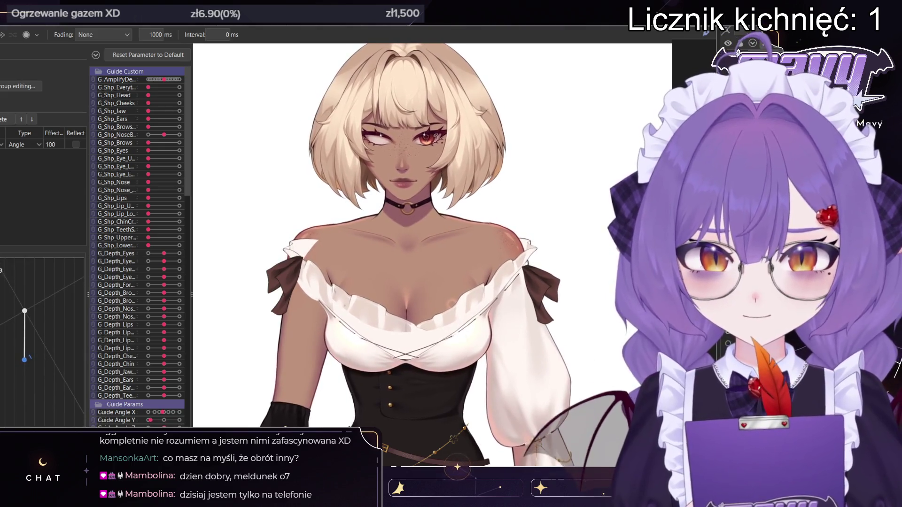
scroll(432, 234, up, 5)
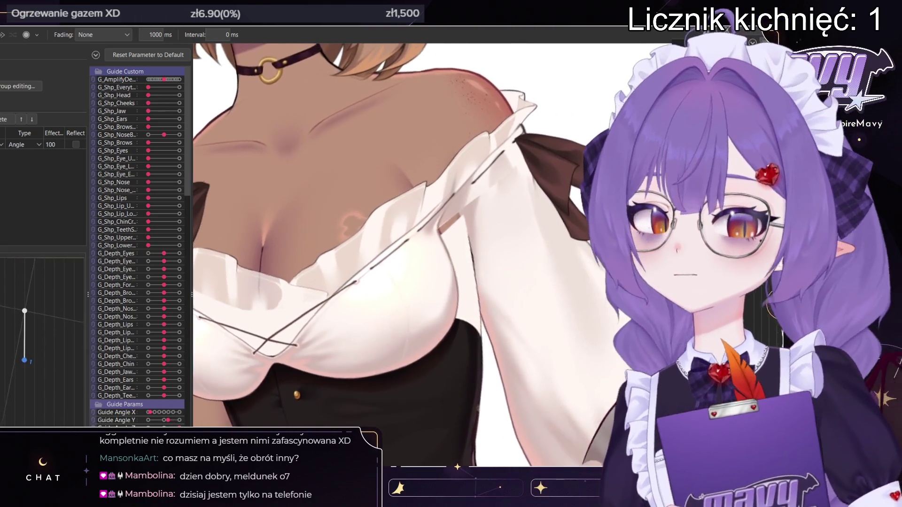
scroll(477, 266, up, 5)
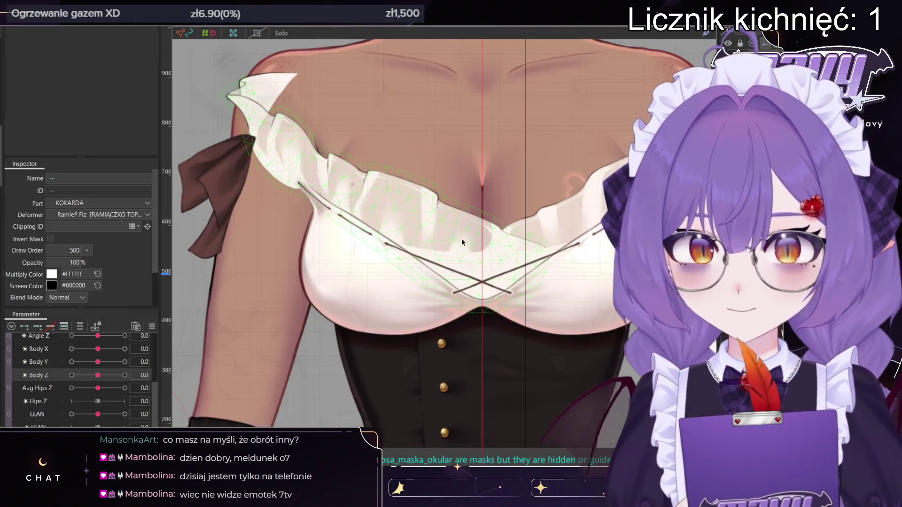
- Click through the outfit meshes: the shirt, corset, SPODNIE2 and FALBANY ruffle
click(491, 262)
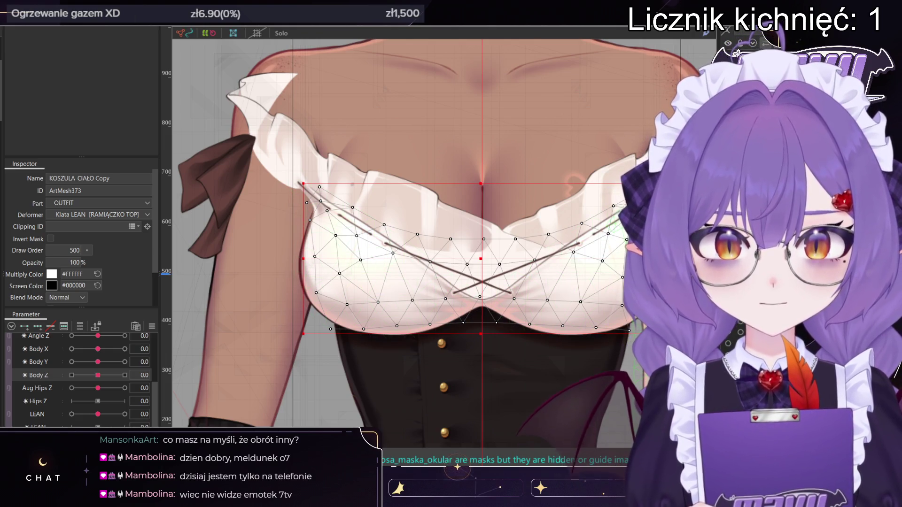
shift+click(481, 375)
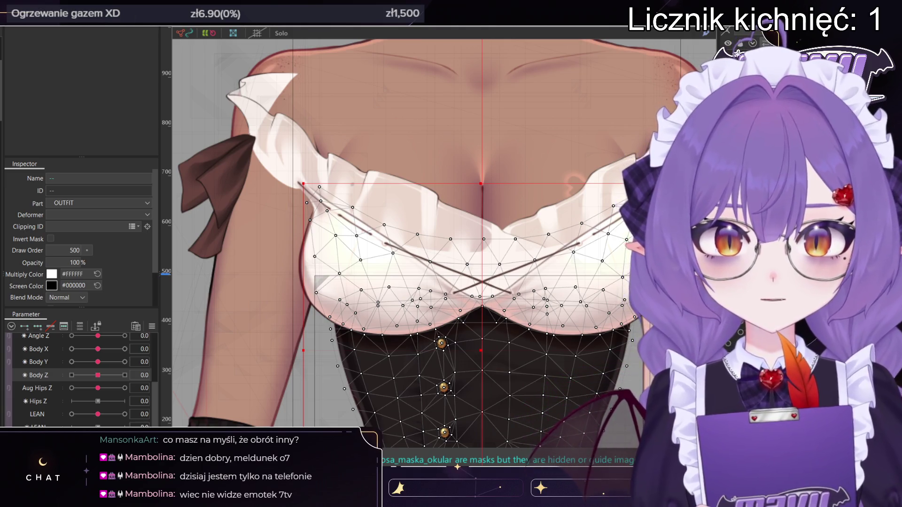
click(480, 376)
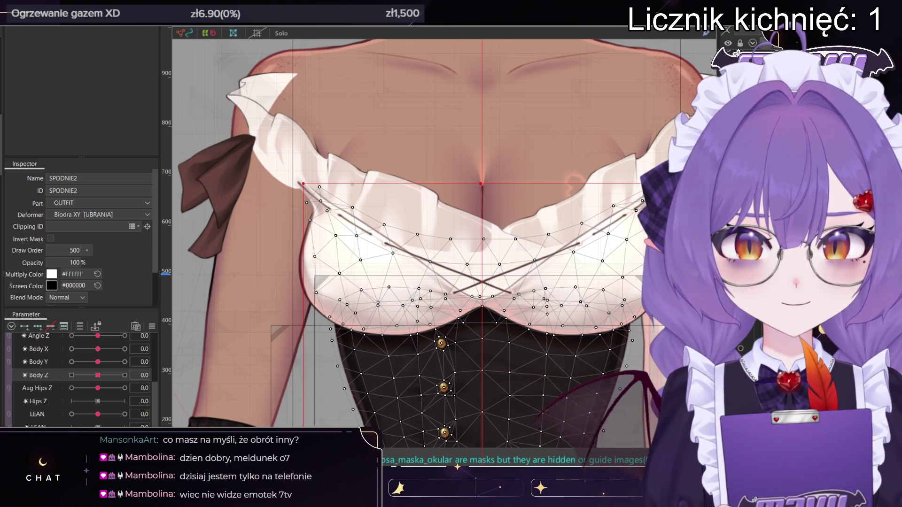
shift+click(456, 466)
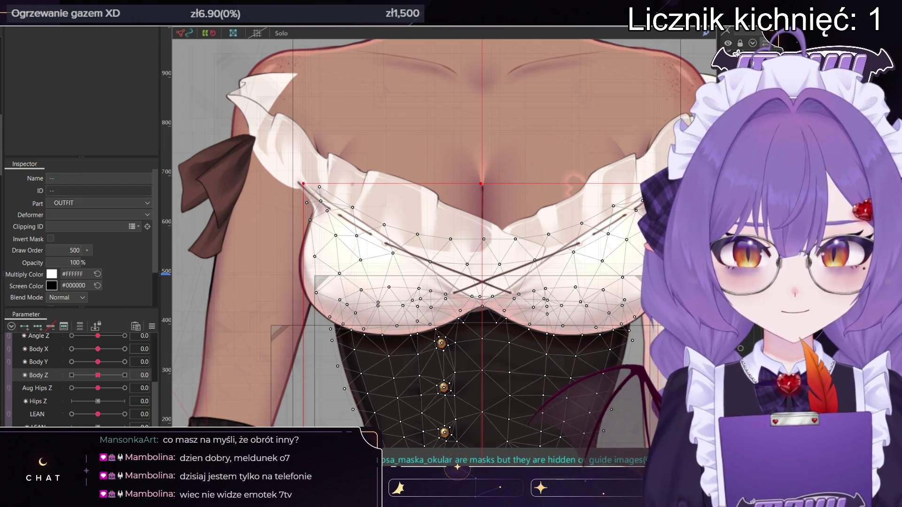
click(457, 466)
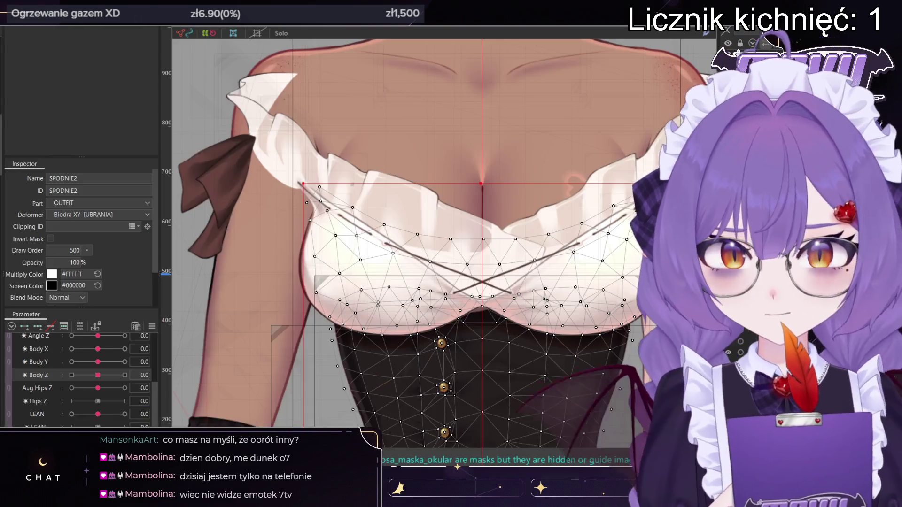
click(547, 229)
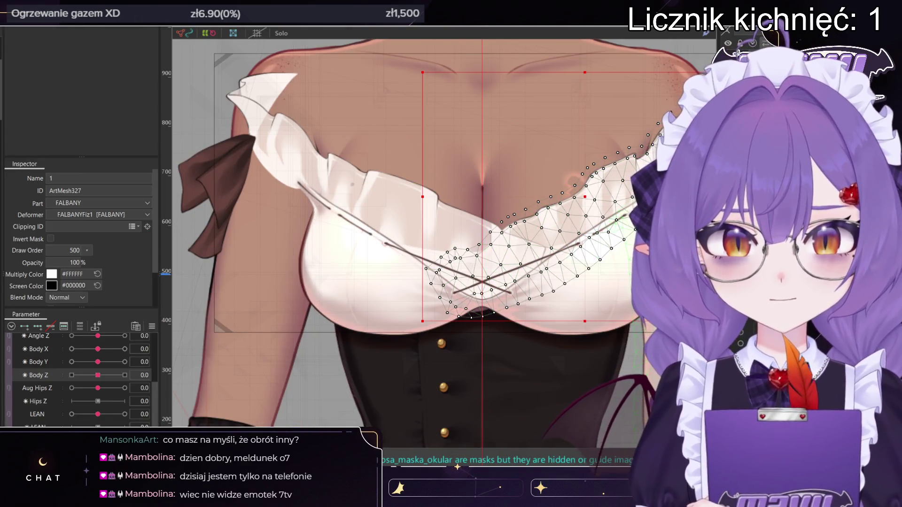
- Select the KOSZULA_CIAŁO Copy shirt mesh and drag it into the BOOBA part
click(505, 256)
scroll(505, 256, up, 3)
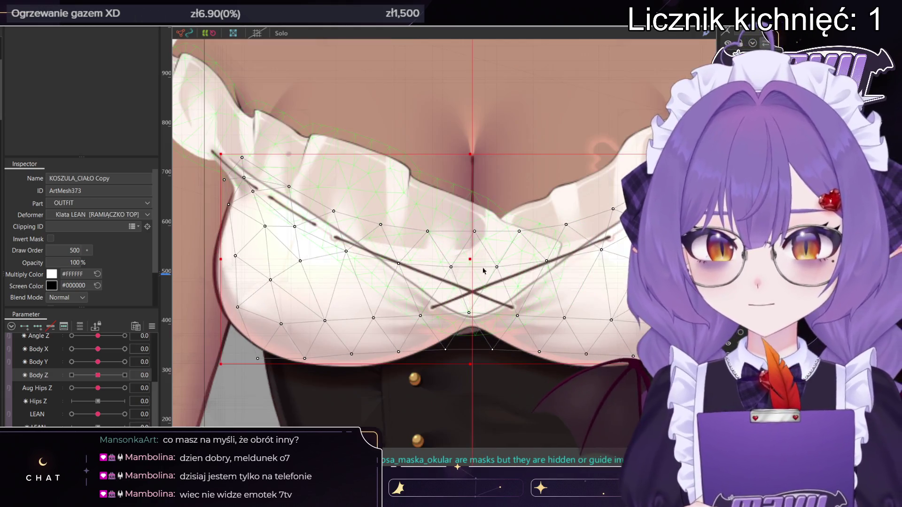
drag(448, 385, 477, 275)
scroll(537, 219, down, 3)
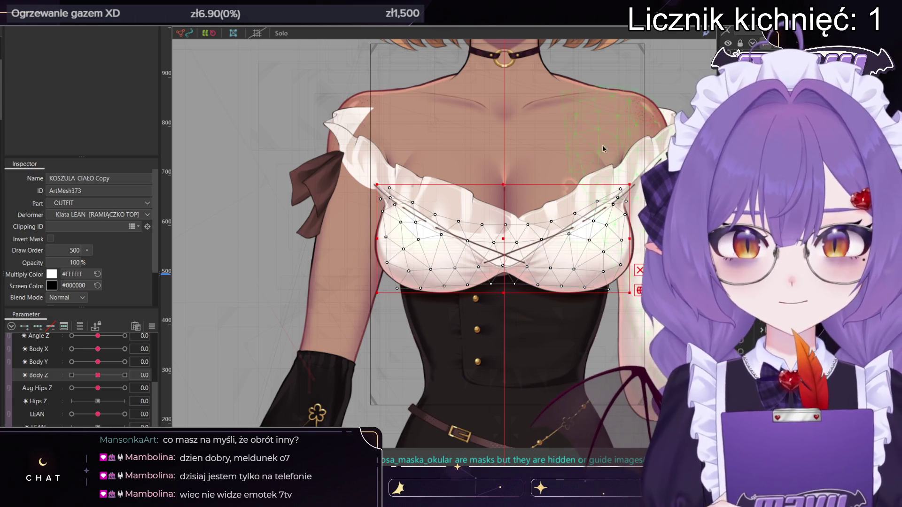
click(559, 153)
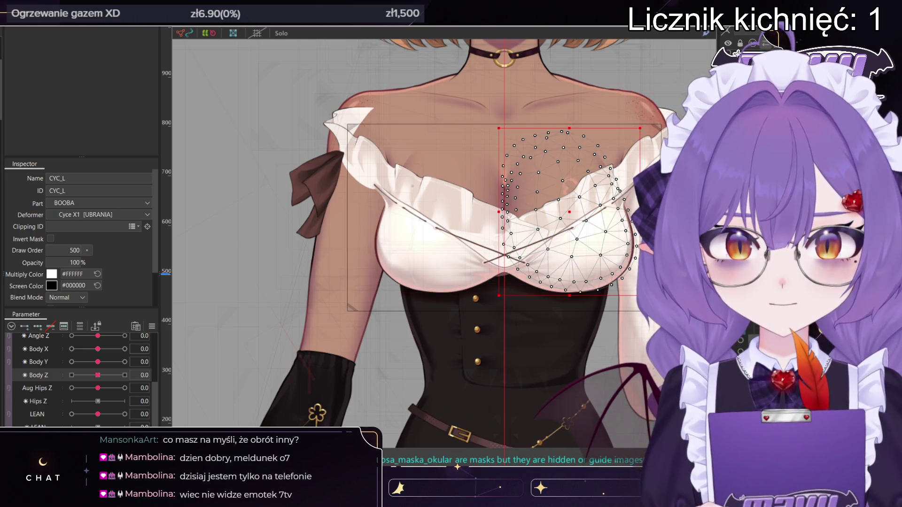
click(569, 181)
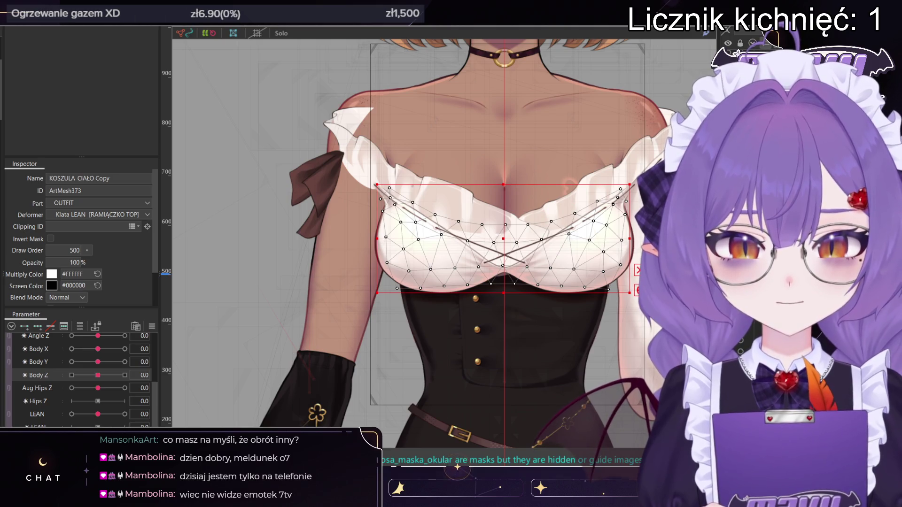
drag(19, 85, 18, 71)
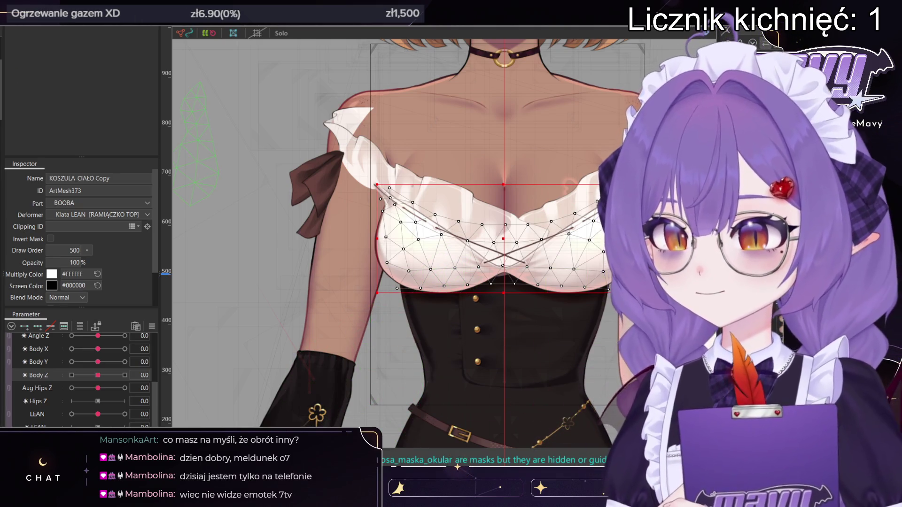
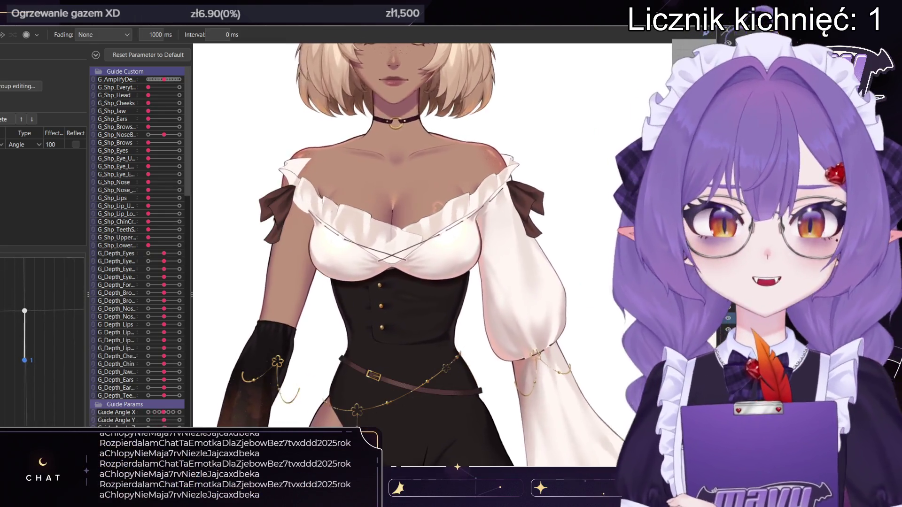
- Select the TOPIK top mesh and widen it slightly outward
scroll(343, 223, up, 5)
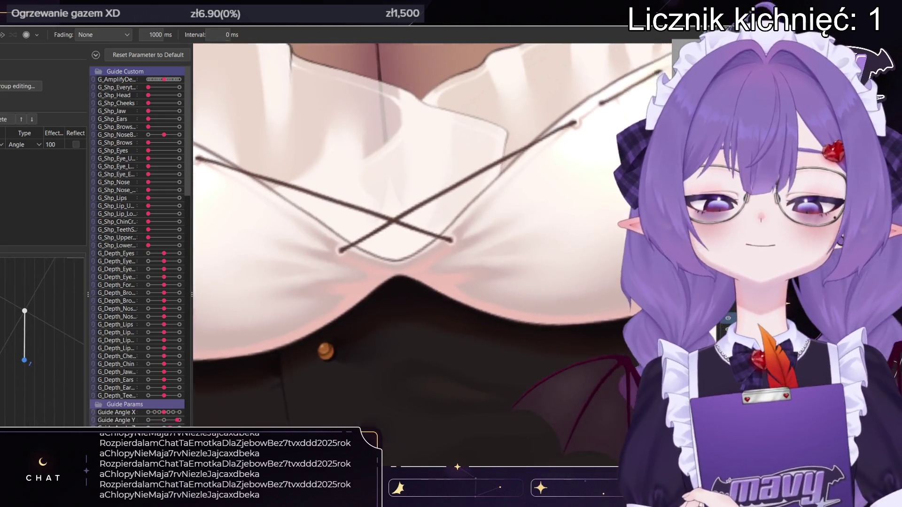
scroll(432, 235, down, 5)
scroll(432, 235, up, 8)
scroll(432, 235, down, 6)
scroll(432, 234, down, 6)
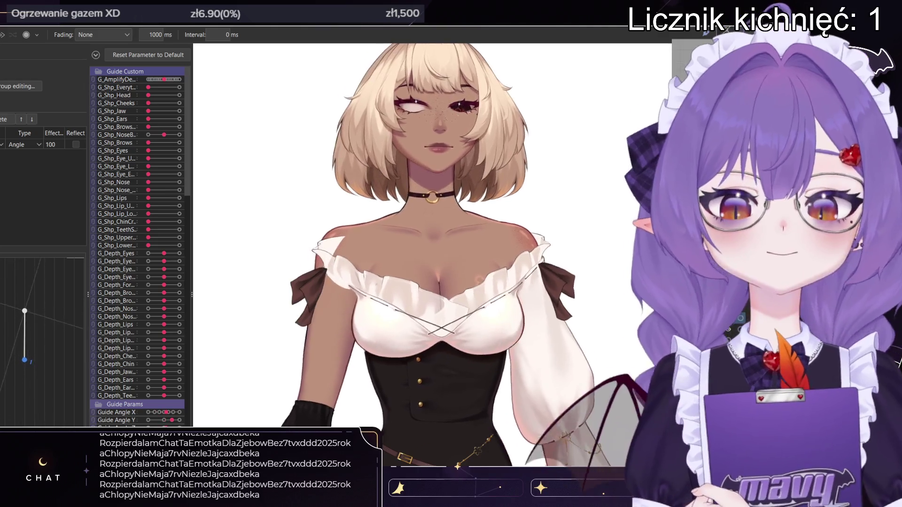
scroll(432, 235, up, 3)
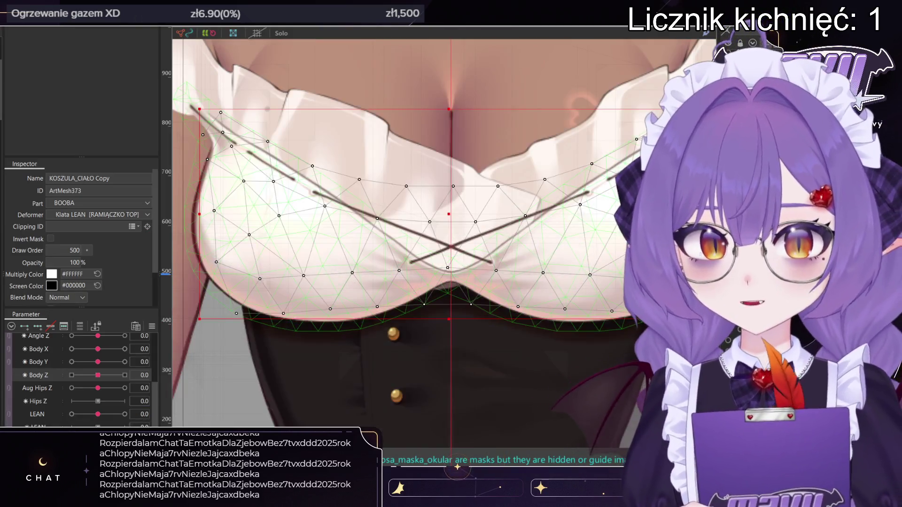
click(375, 235)
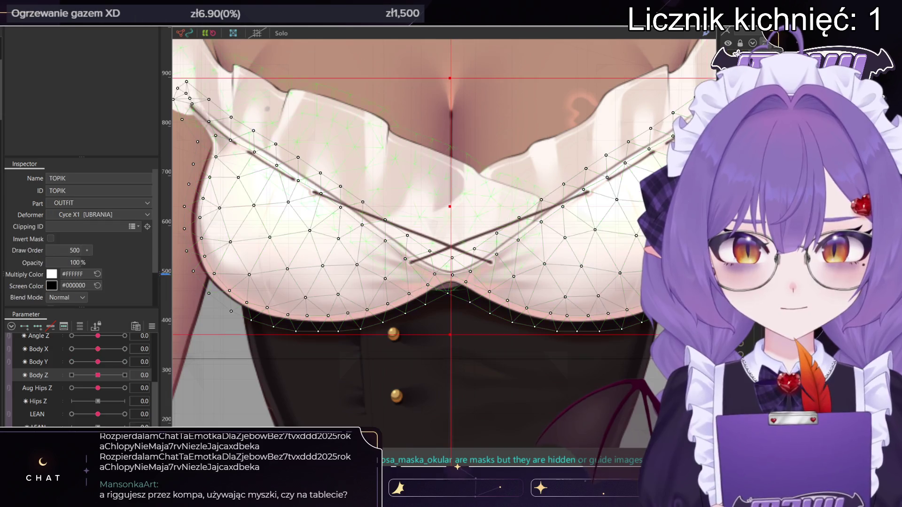
scroll(432, 235, down, 2)
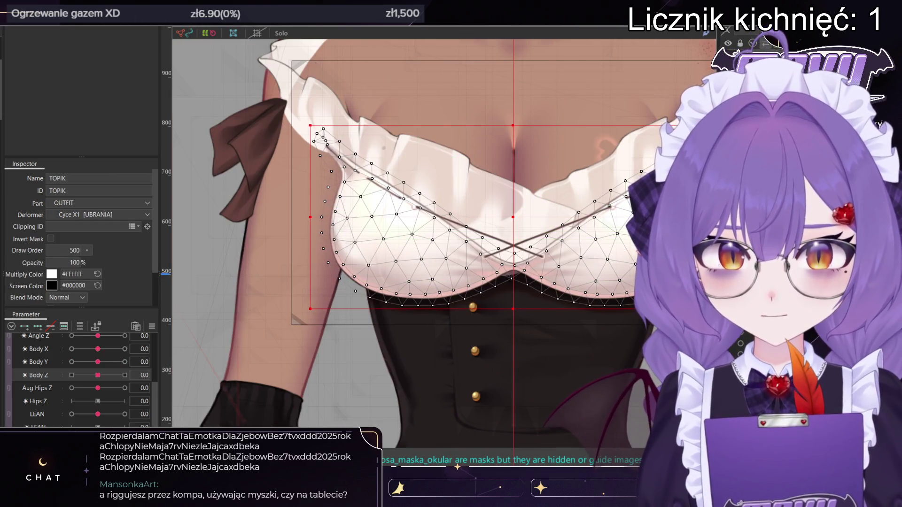
scroll(605, 222, up, 2)
drag(611, 245, 615, 247)
scroll(613, 247, down, 2)
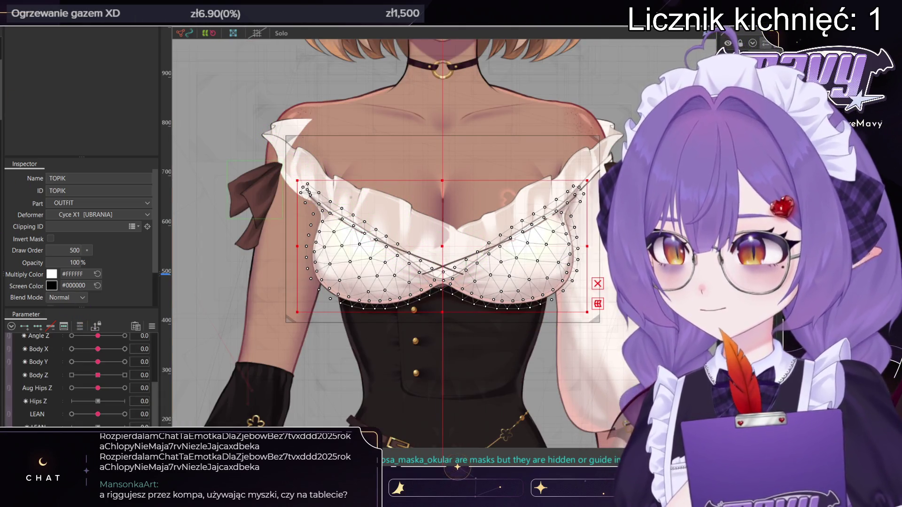
- Check the physics preview, then select the right ear mesh UCHO1_P
key(alt+Tab)
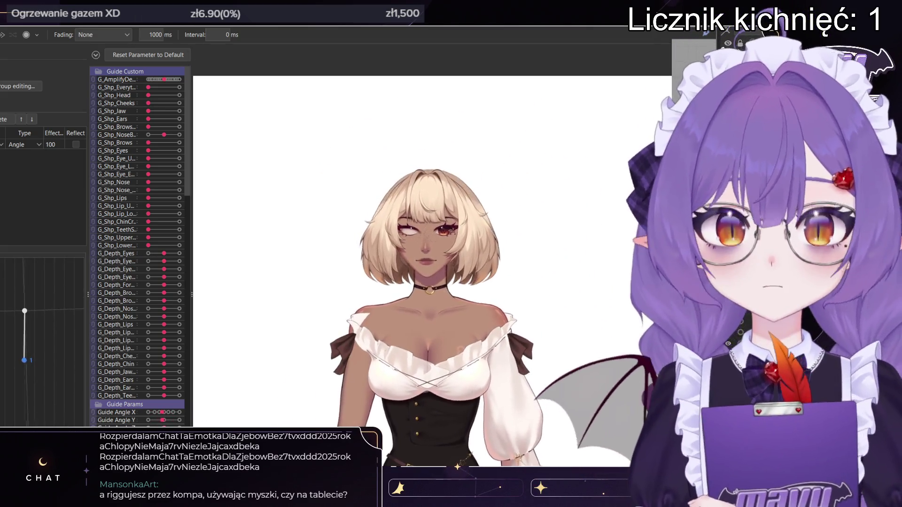
key(Escape)
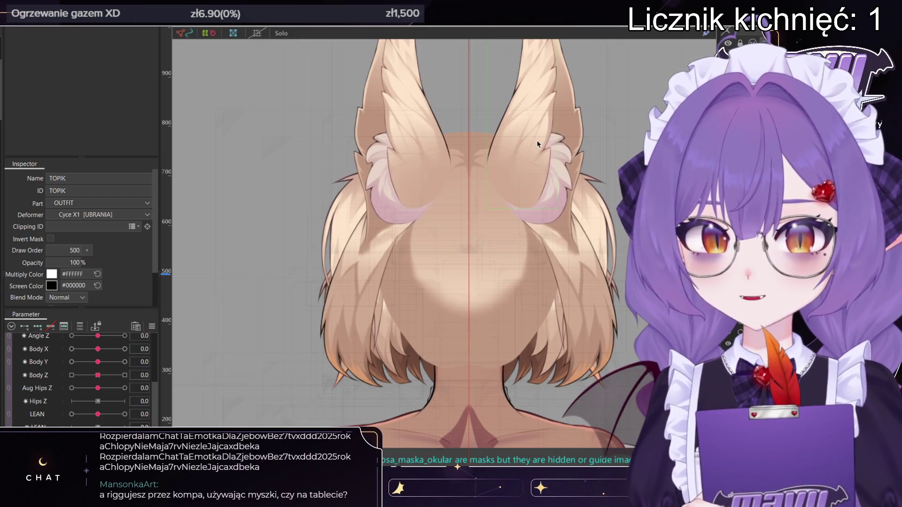
click(537, 144)
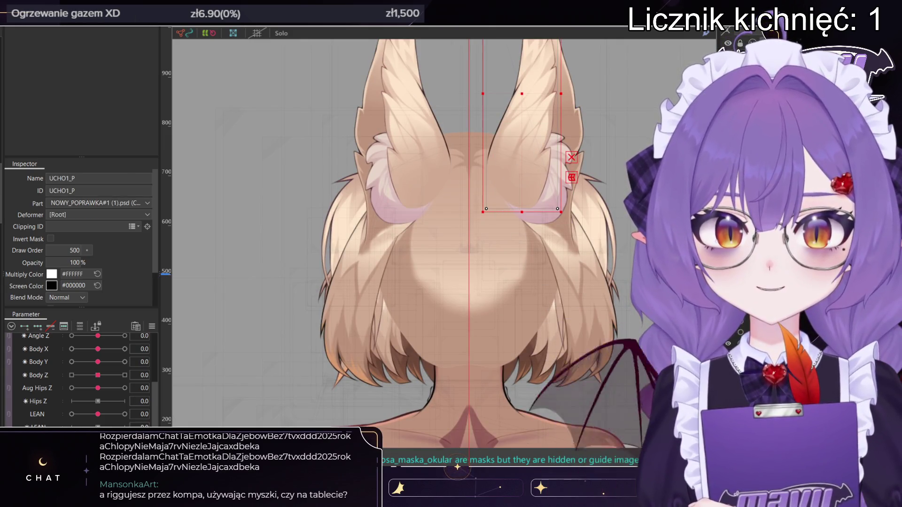
scroll(630, 124, down, 3)
scroll(629, 125, up, 3)
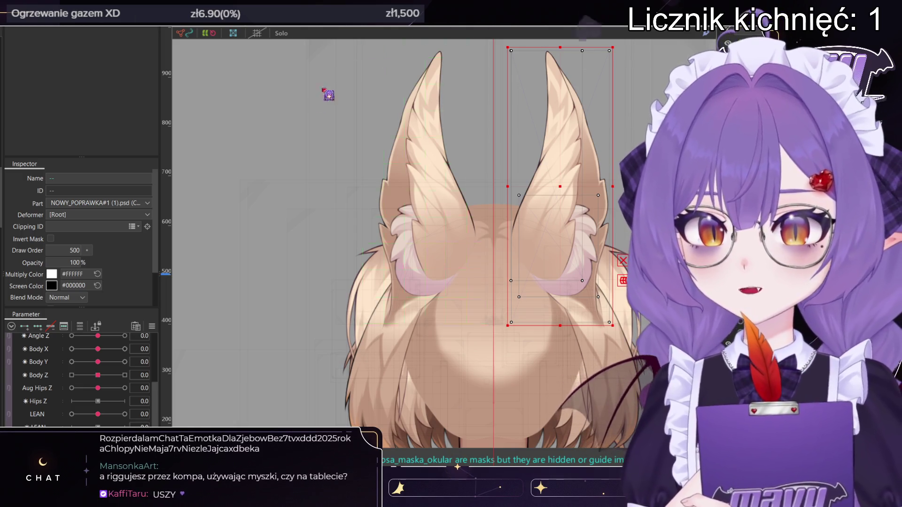
click(533, 384)
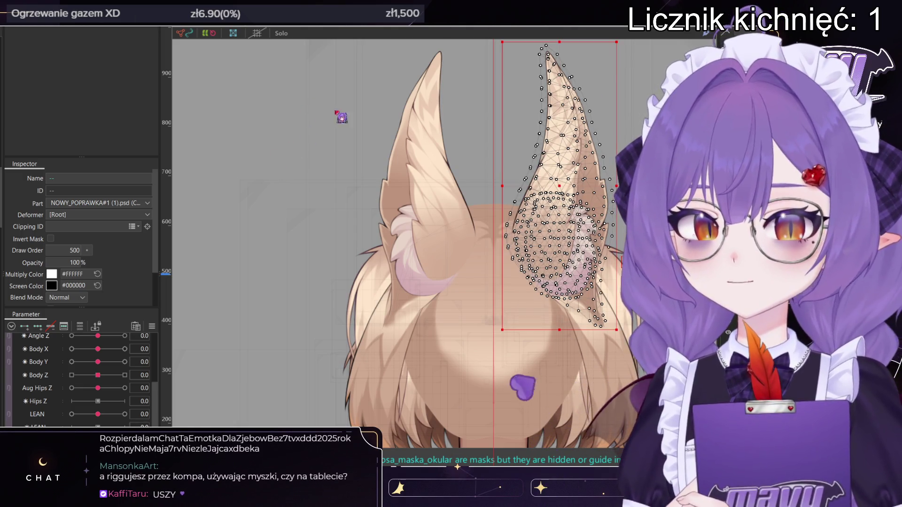
click(554, 102)
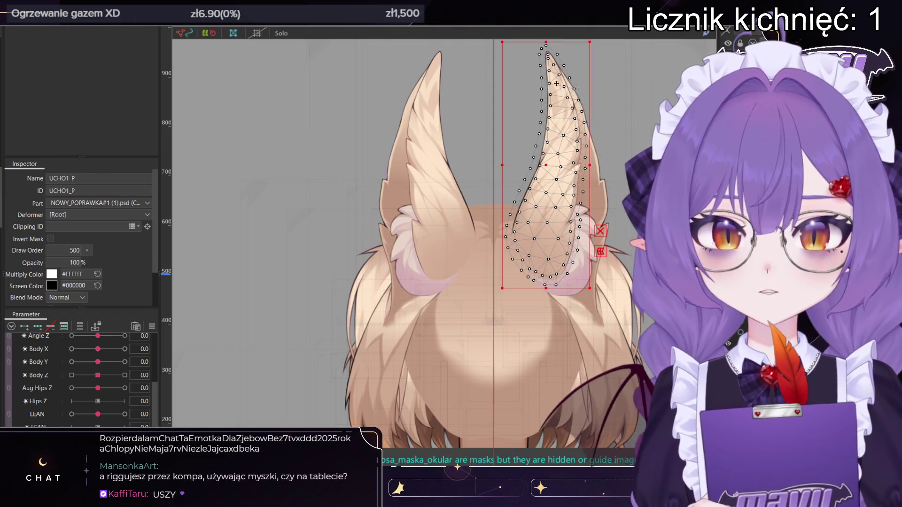
scroll(554, 102, up, 3)
scroll(380, 224, down, 3)
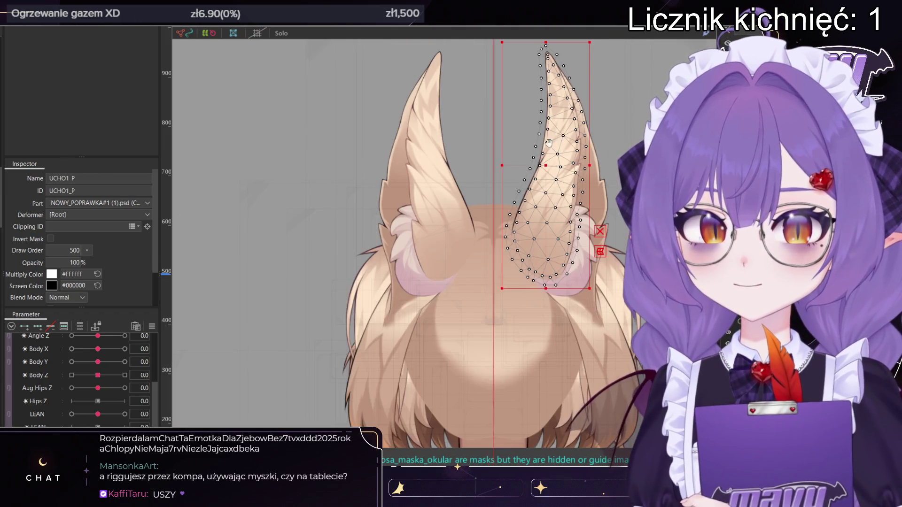
click(353, 299)
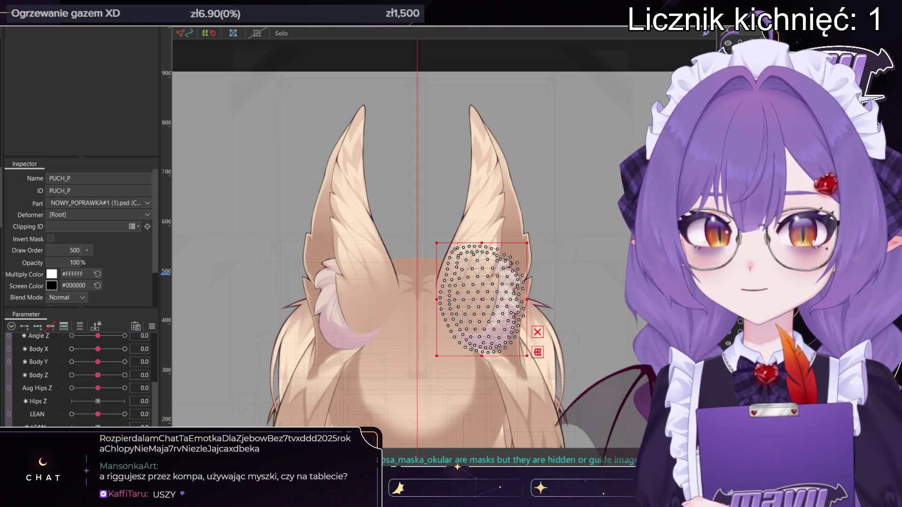
click(361, 197)
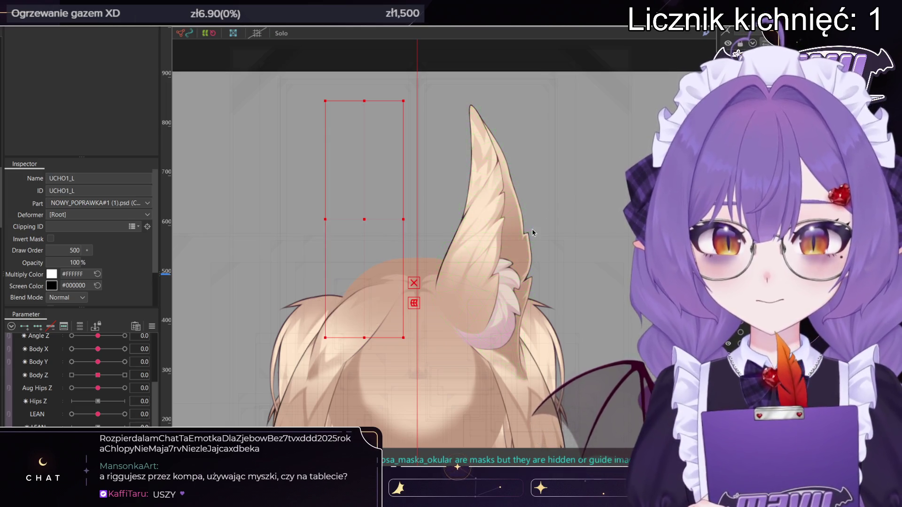
click(516, 226)
mouse_move(482, 241)
mouse_down()
mouse_move(447, 232)
mouse_move(467, 228)
mouse_move(446, 230)
mouse_up()
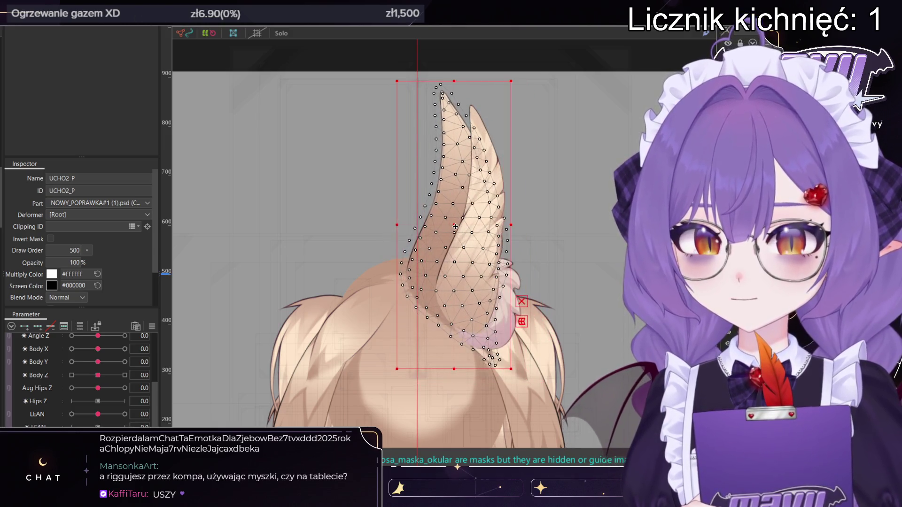
key(ctrl+z)
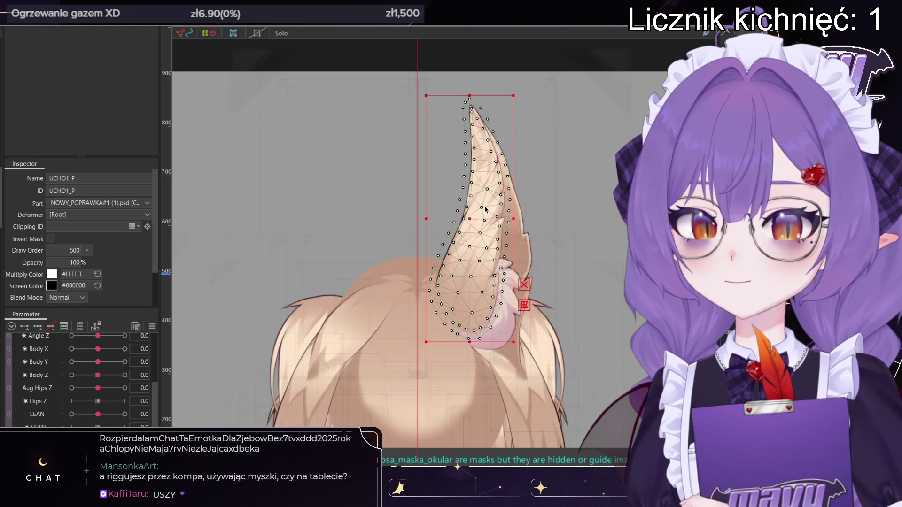
scroll(485, 211, down, 5)
click(483, 200)
scroll(484, 200, up, 5)
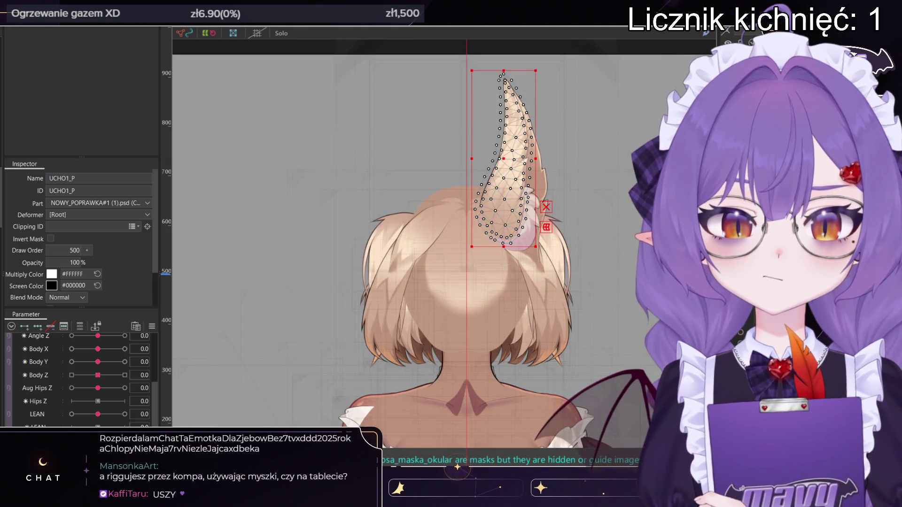
click(455, 301)
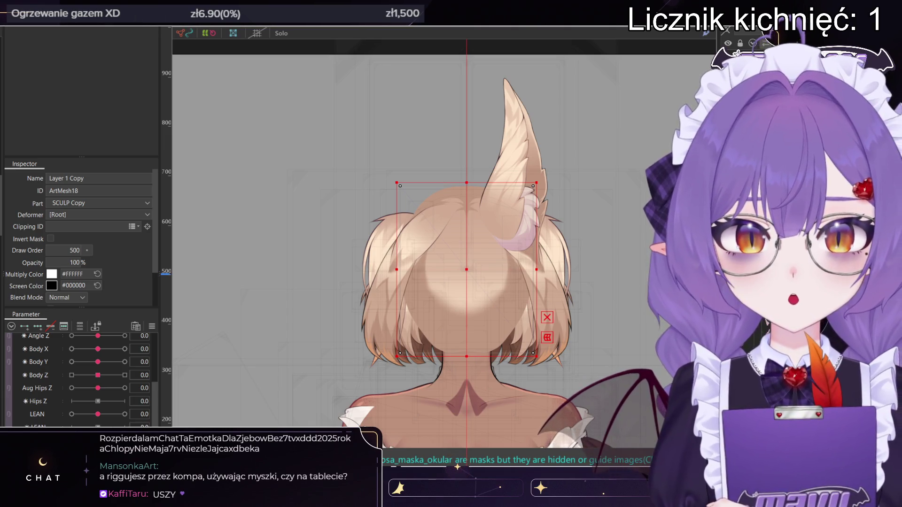
shift+click(466, 265)
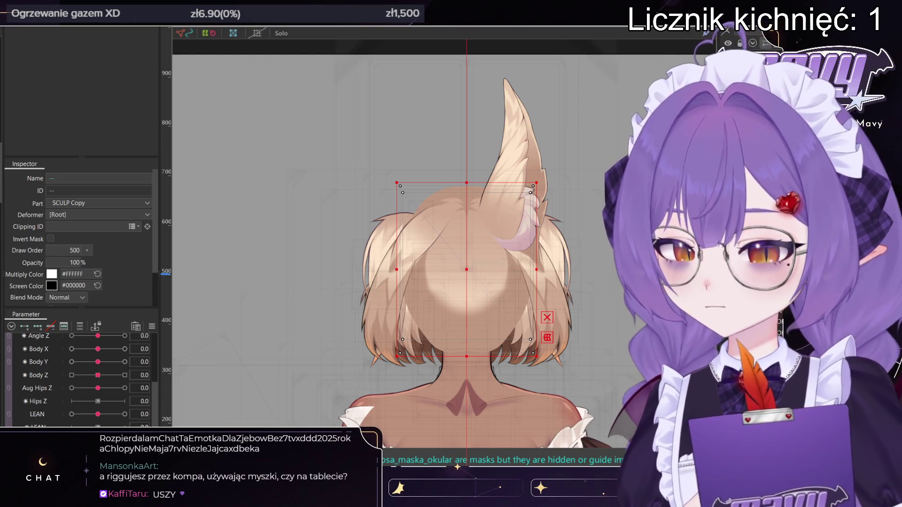
key(ctrl+z)
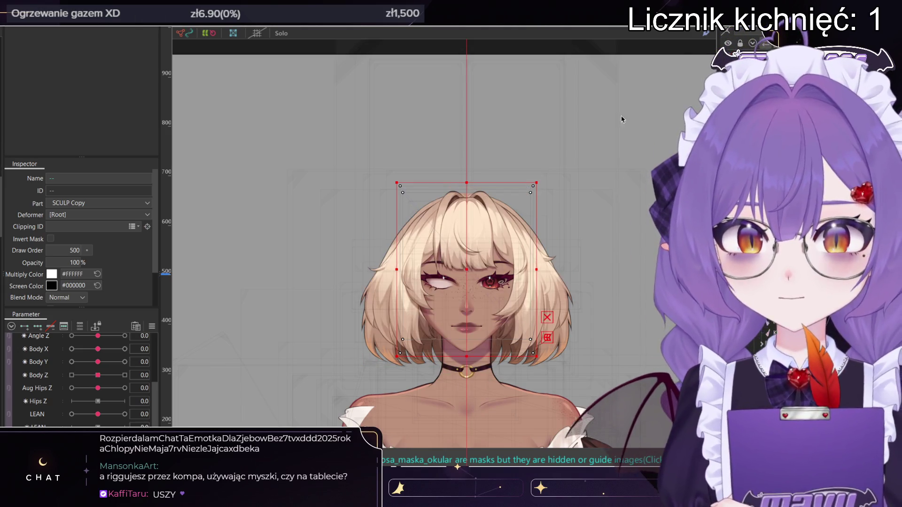
- Open the SCULP face mesh in mesh edit and select all its vertices
key(ctrl+z)
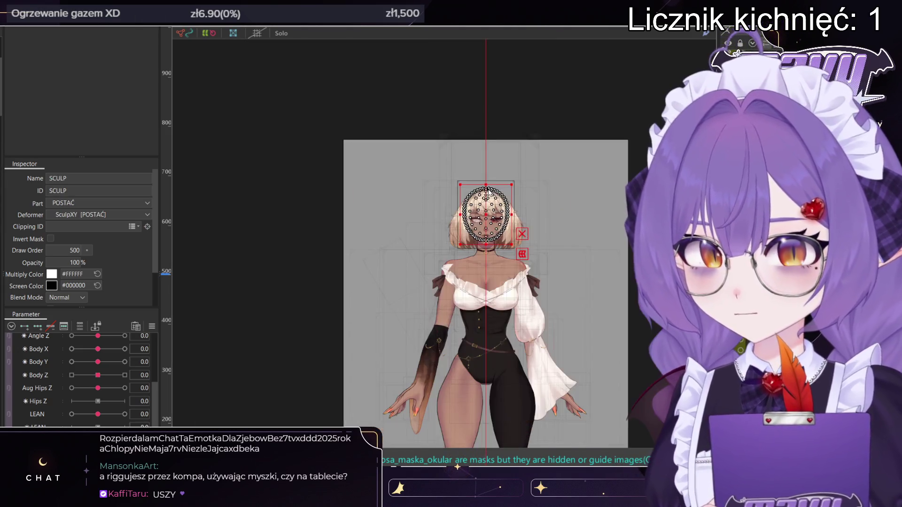
scroll(488, 190, up, 3)
double_click(484, 188)
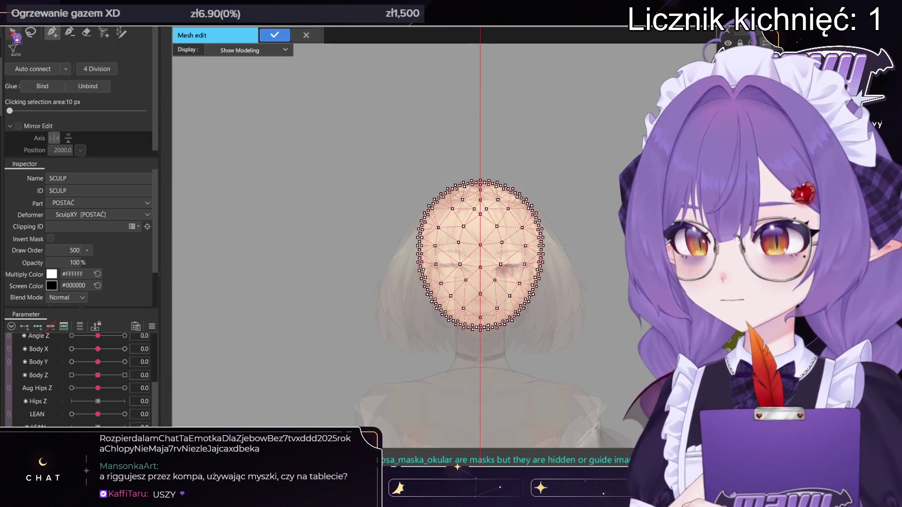
drag(366, 157, 608, 381)
click(274, 35)
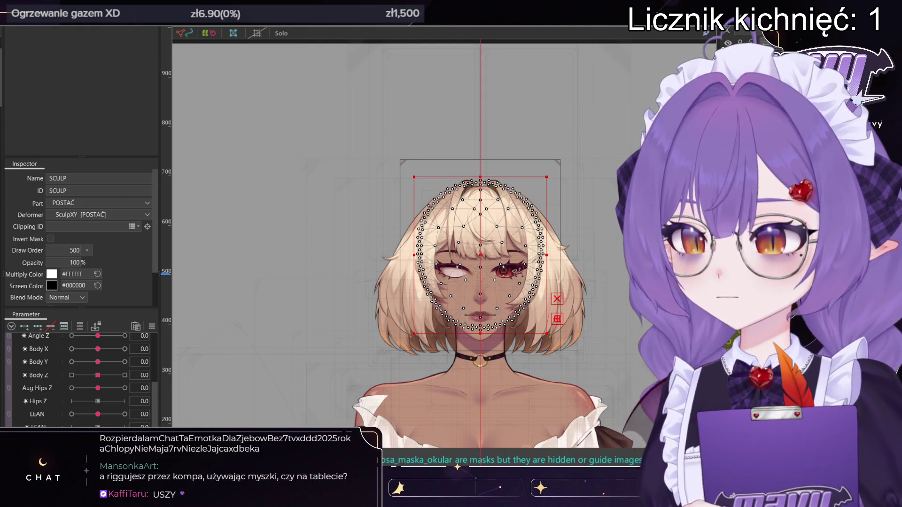
- Select the HAIR_SCALP Copy mesh after picking through nearby arm, deformer and Layer 1 Copy objects
click(237, 357)
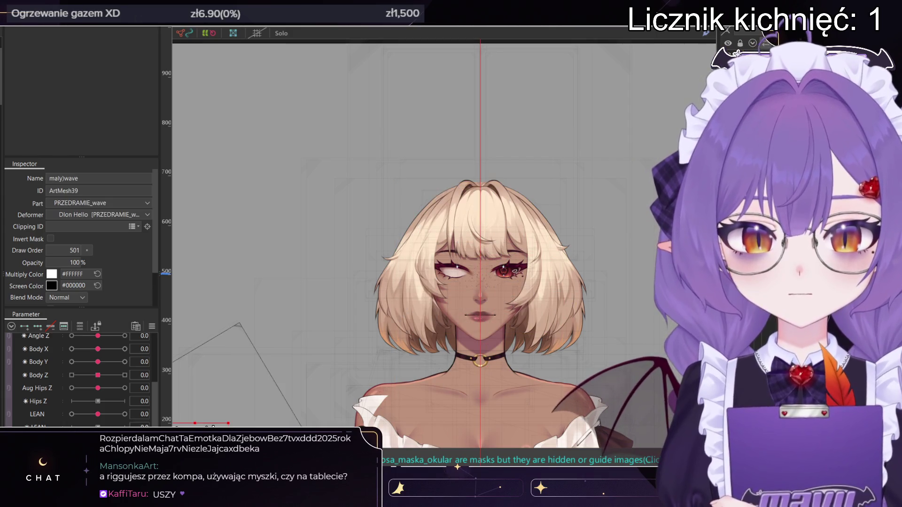
click(480, 258)
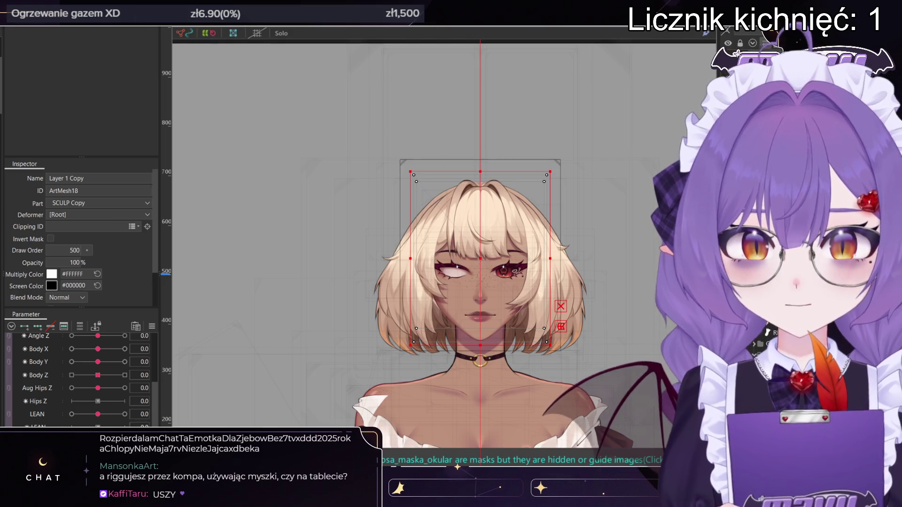
ctrl+click(766, 332)
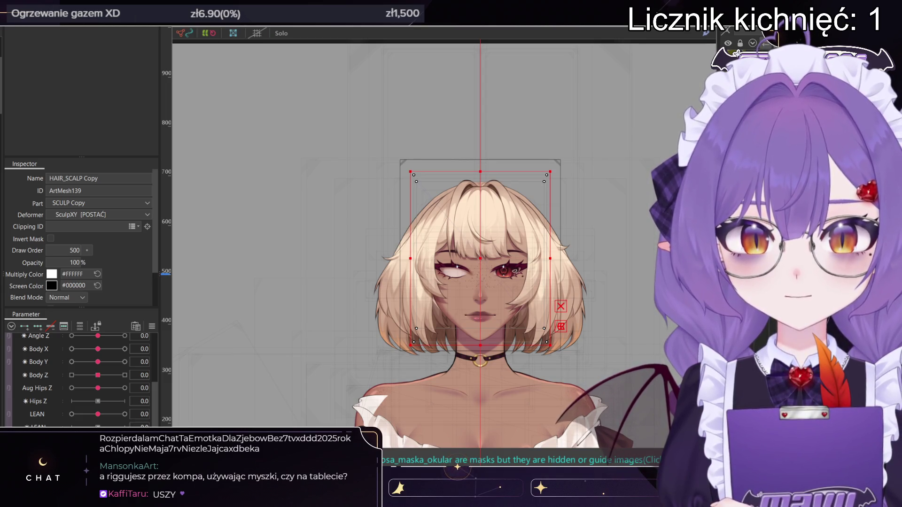
ctrl+click(444, 319)
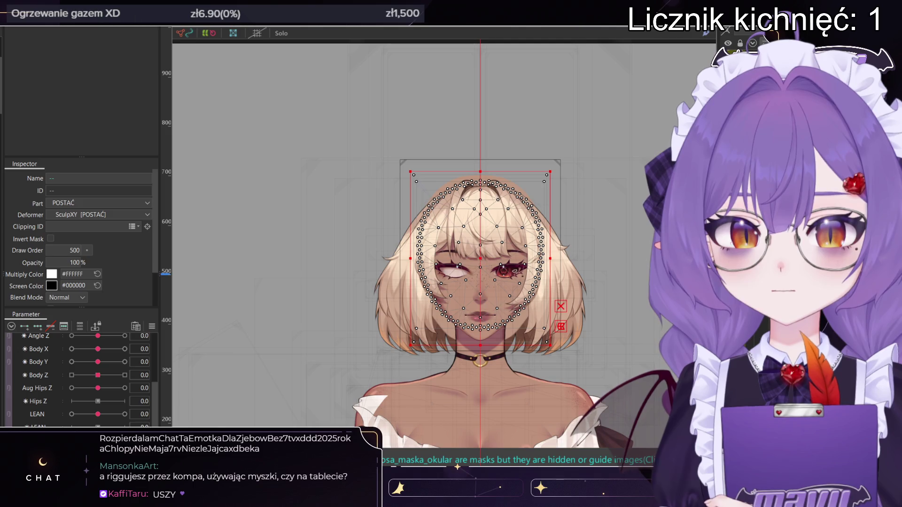
scroll(528, 238, up, 4)
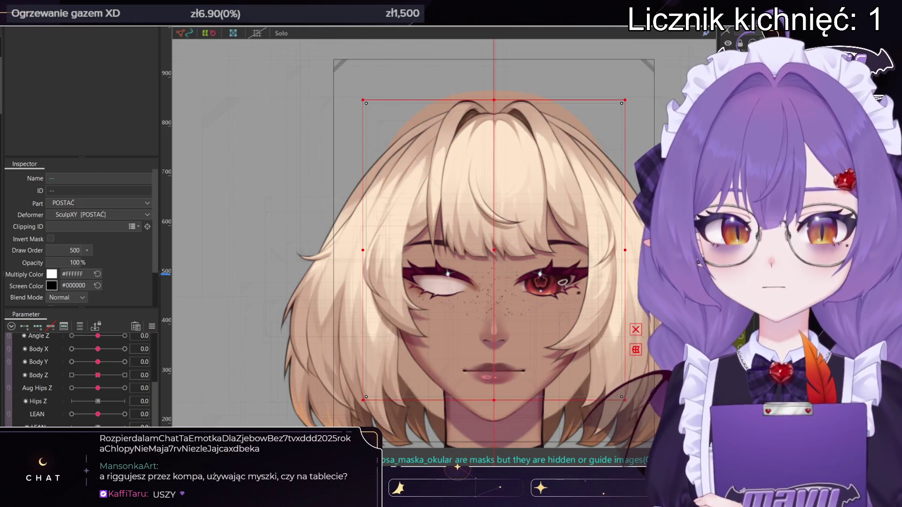
click(493, 155)
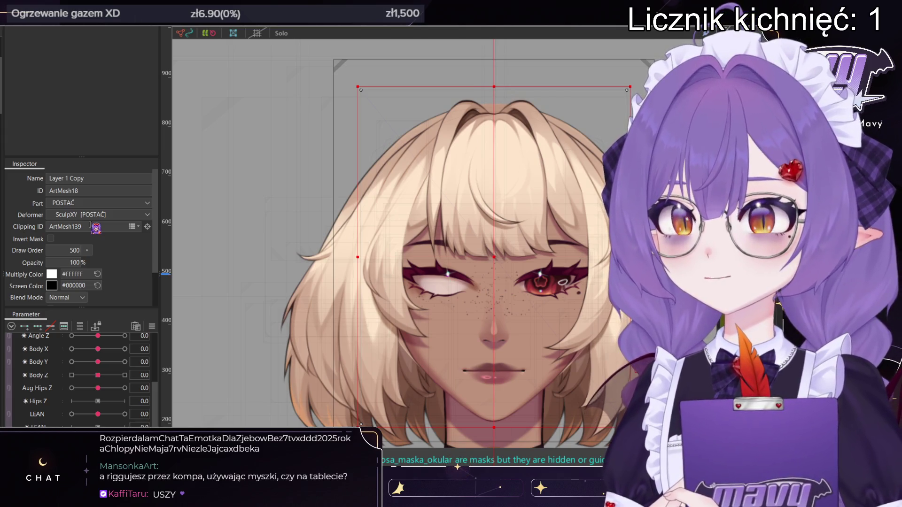
click(125, 227)
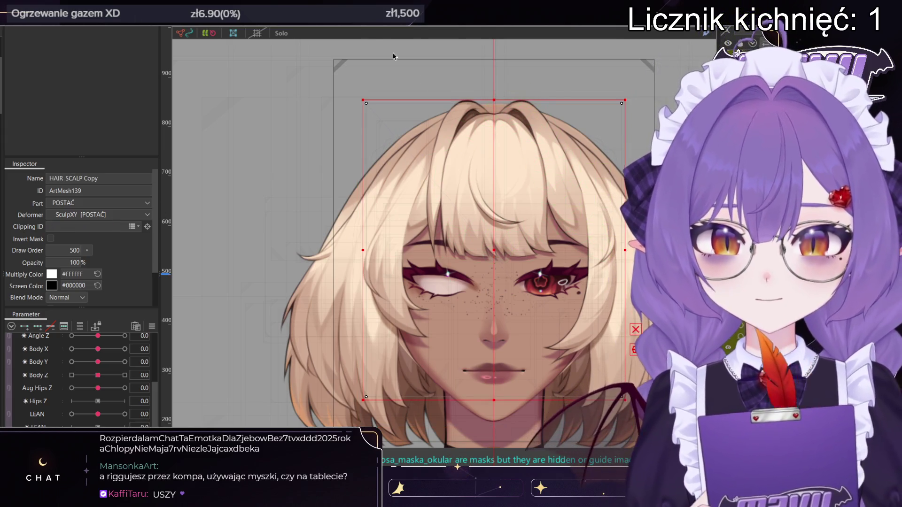
- Edit the HAIR_SCALP Copy mesh with only the mesh texture shown, then leave mesh edit
key(ctrl+e)
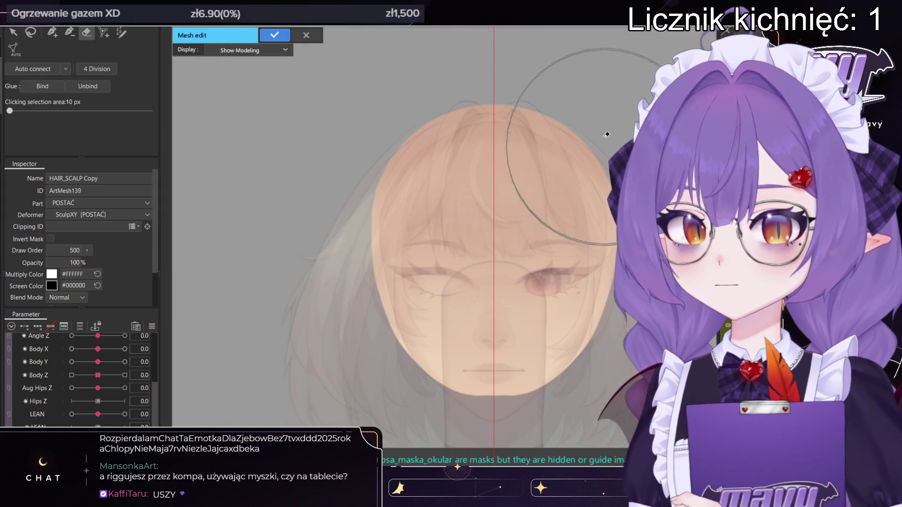
click(247, 50)
click(258, 80)
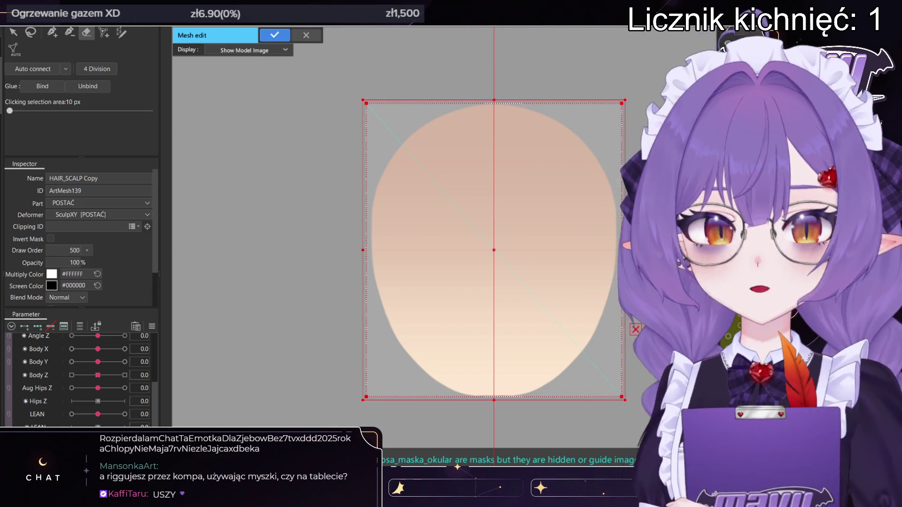
key(Return)
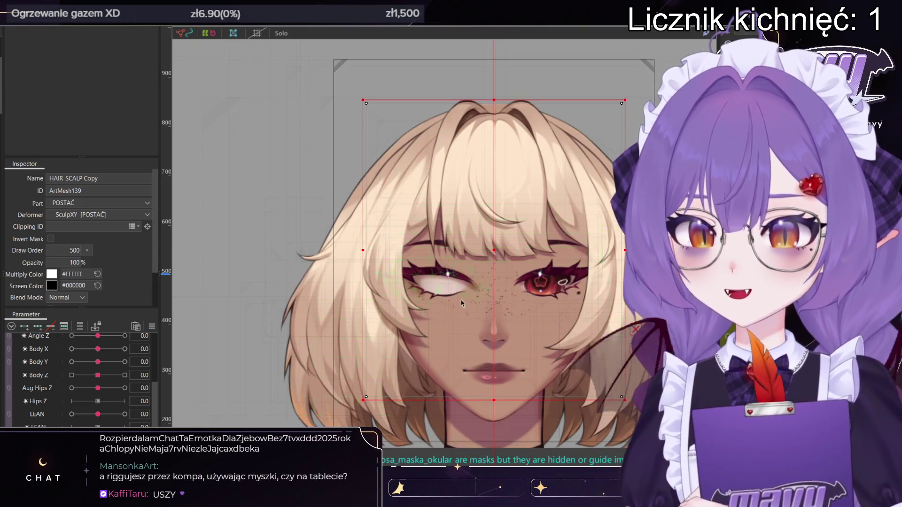
- Reopen the SCULP mesh and select all its vertices to copy
click(494, 249)
double_click(493, 249)
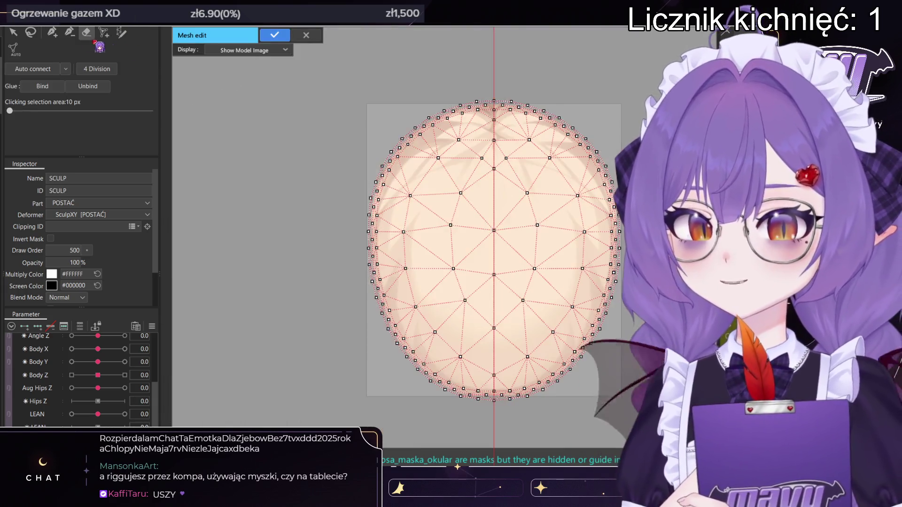
click(13, 32)
key(ctrl+a)
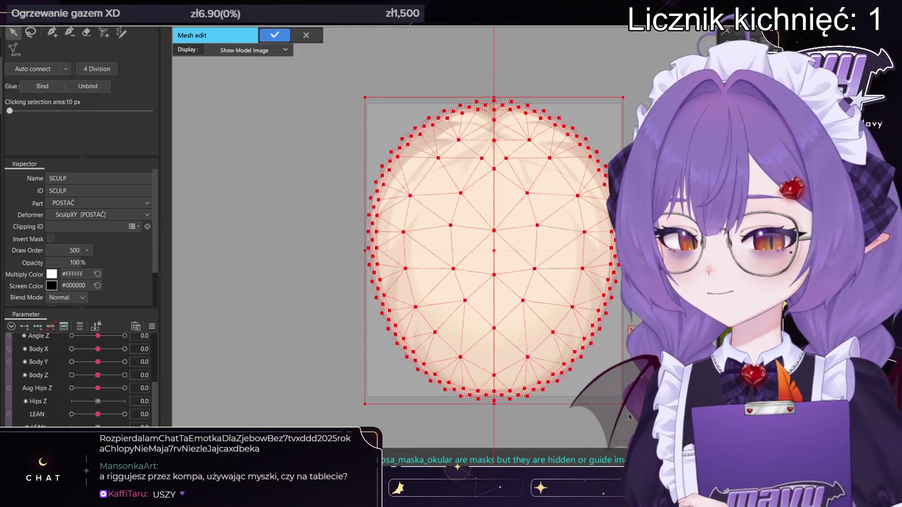
click(274, 35)
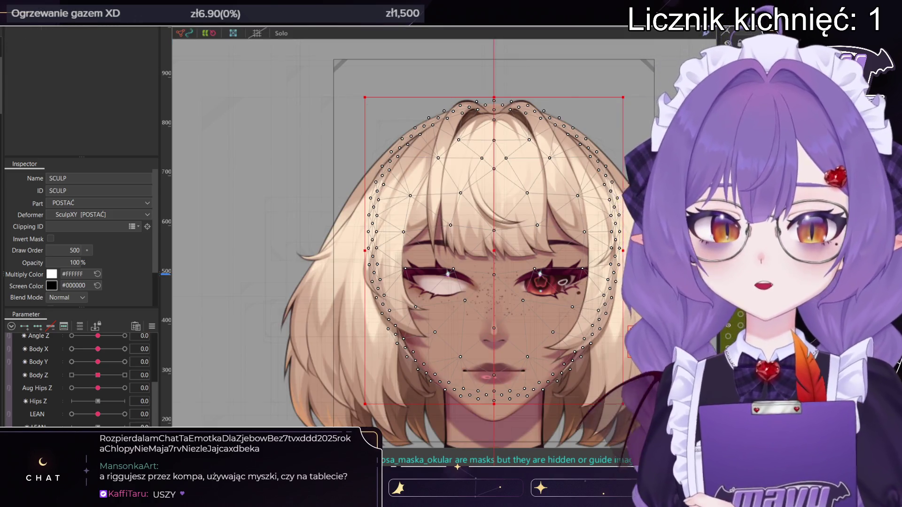
- Paste the SCULP mesh into HAIR_SCALP Copy and open Layer 1 Copy for mesh editing
double_click(482, 115)
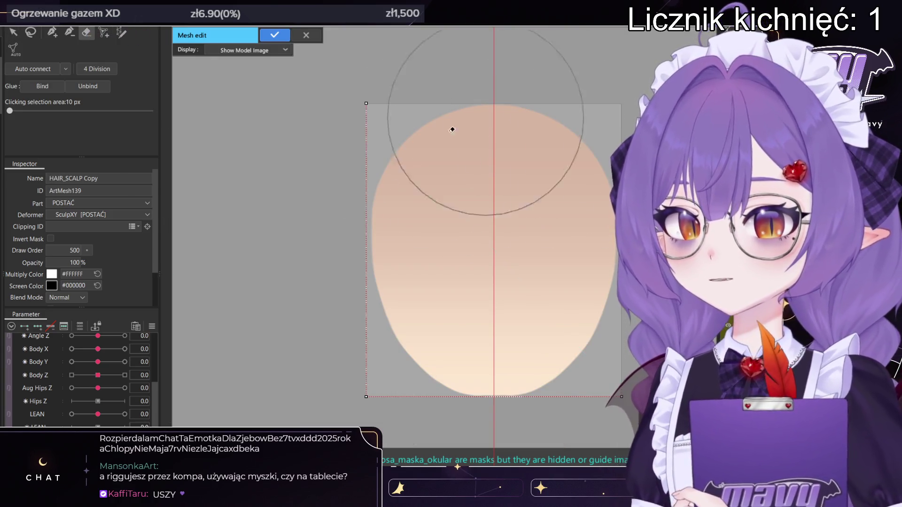
key(ctrl+a)
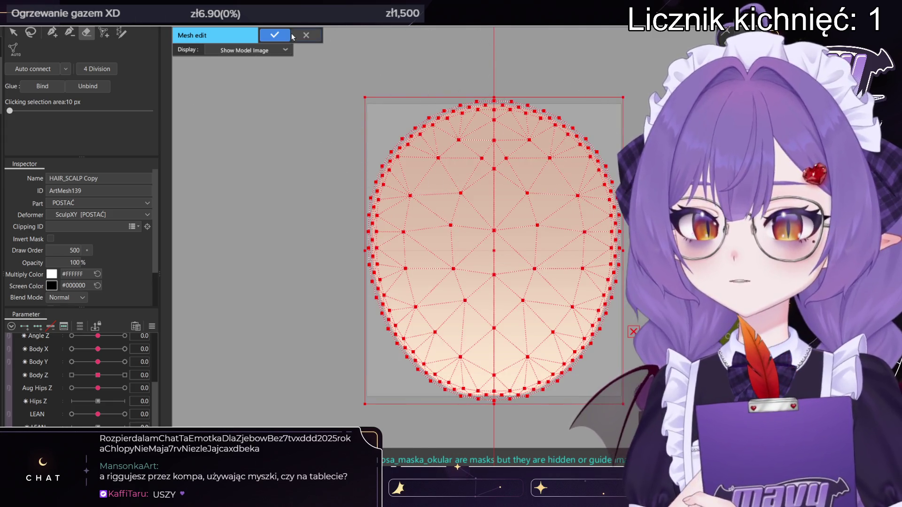
key(Return)
double_click(465, 108)
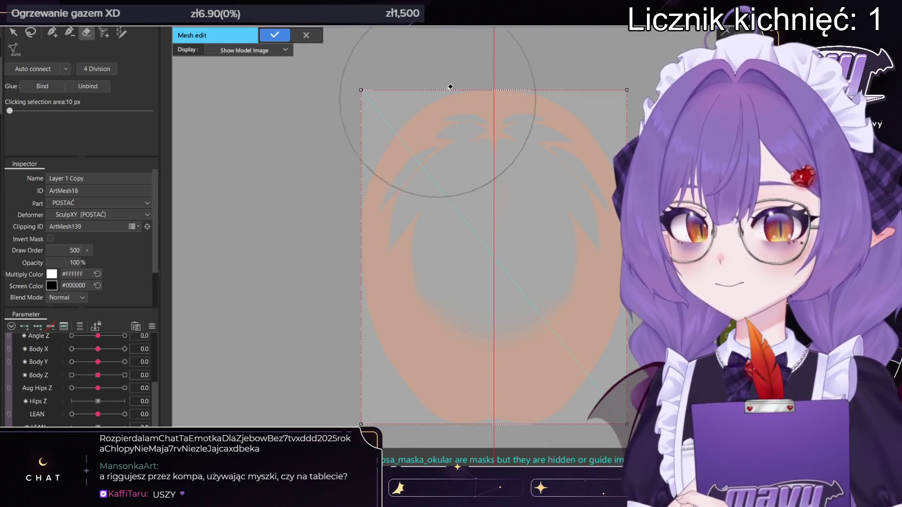
- With Mirror Edit on, place the outer vertex ring from the top down to the bottom
click(52, 32)
click(19, 126)
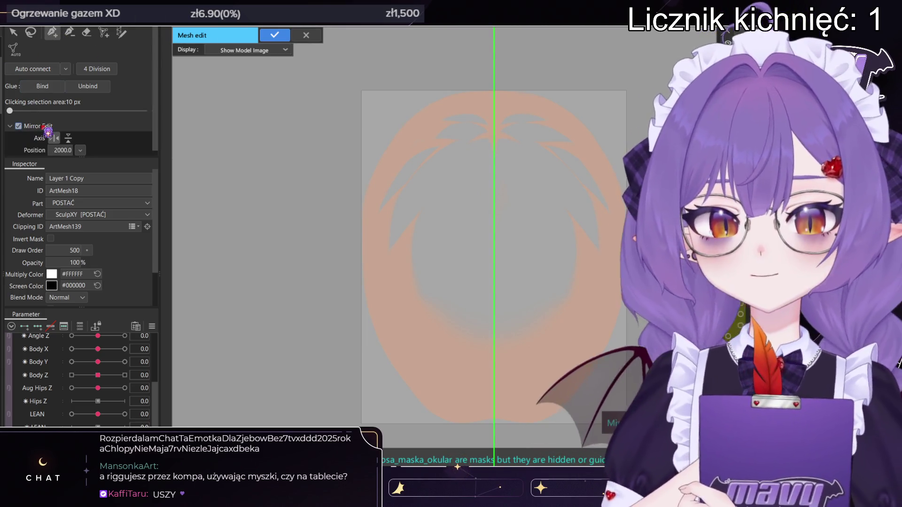
click(514, 87)
click(539, 89)
click(556, 97)
click(570, 107)
click(585, 118)
click(598, 133)
click(610, 149)
click(623, 172)
click(631, 195)
click(632, 224)
click(632, 252)
click(631, 281)
click(628, 308)
click(617, 340)
click(598, 377)
click(578, 404)
click(548, 427)
click(514, 432)
click(502, 410)
click(529, 411)
click(557, 391)
click(576, 363)
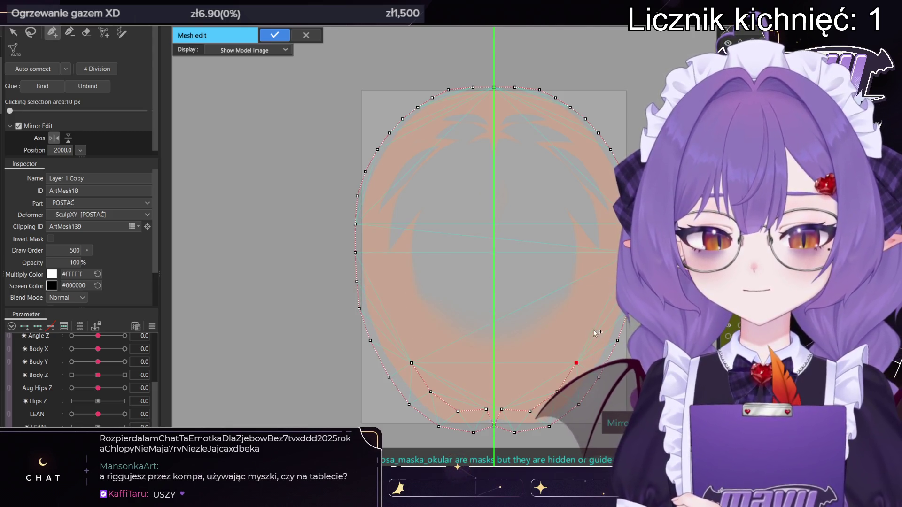
- Add vertices up the ring's inner edge and down the centre line
click(608, 254)
click(609, 218)
click(602, 187)
click(581, 152)
click(560, 127)
click(536, 111)
click(508, 102)
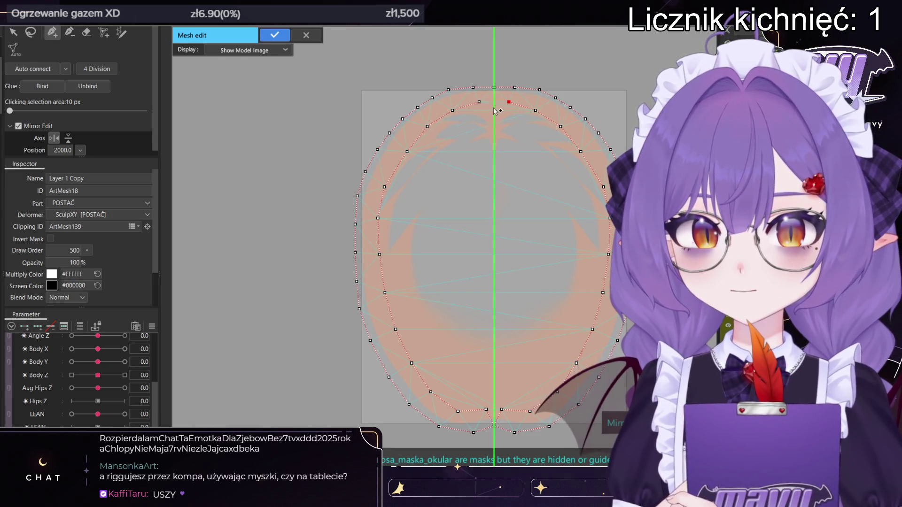
click(493, 108)
click(494, 139)
click(494, 174)
click(493, 208)
click(494, 243)
click(494, 277)
click(493, 306)
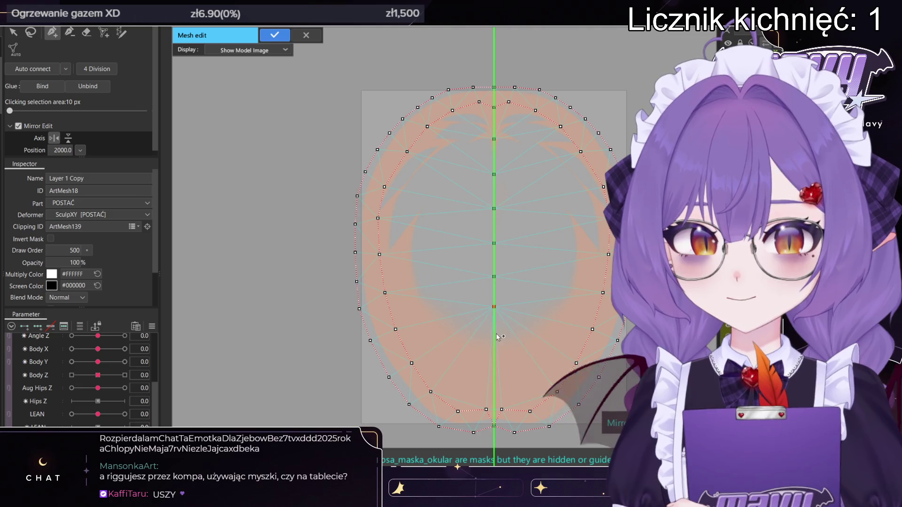
- Add the mirrored inner ring and interior vertices, then exit mesh editing
click(493, 334)
click(493, 375)
click(531, 362)
click(558, 329)
click(567, 298)
click(574, 254)
click(566, 215)
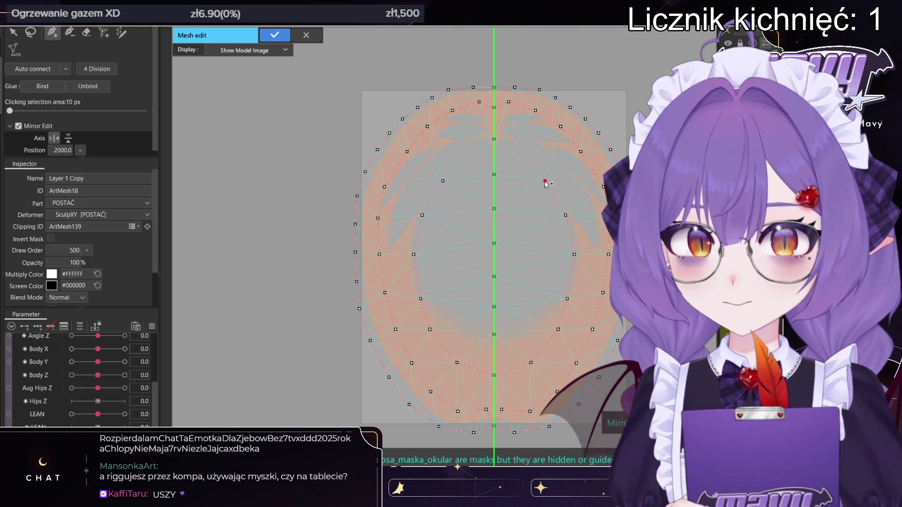
click(544, 181)
click(517, 150)
click(532, 221)
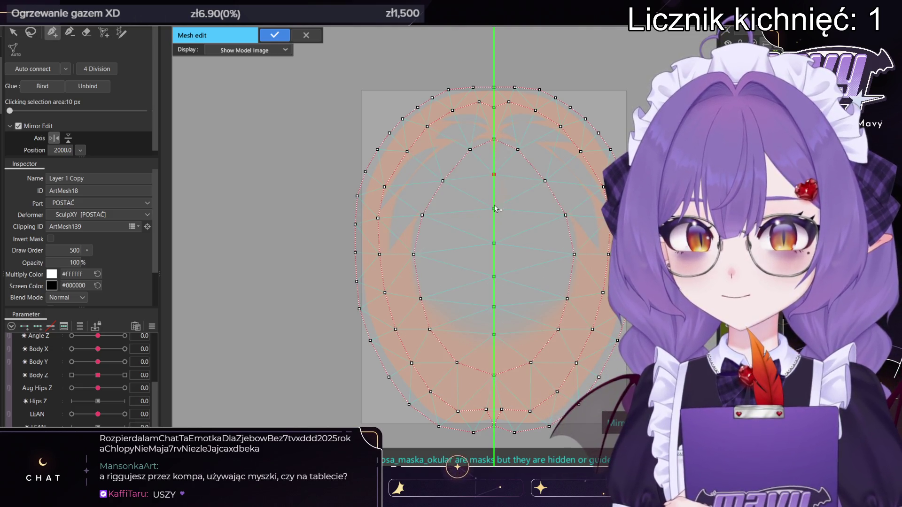
click(533, 256)
click(523, 295)
click(495, 333)
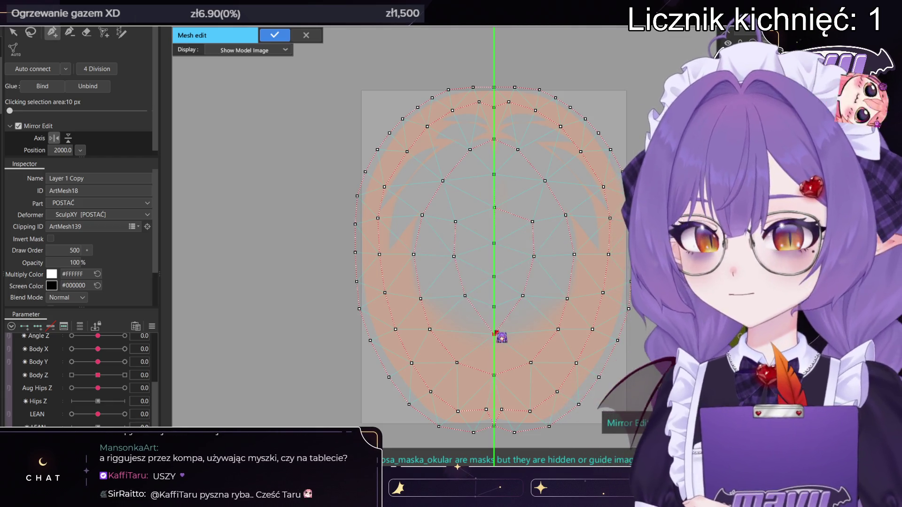
key(Return)
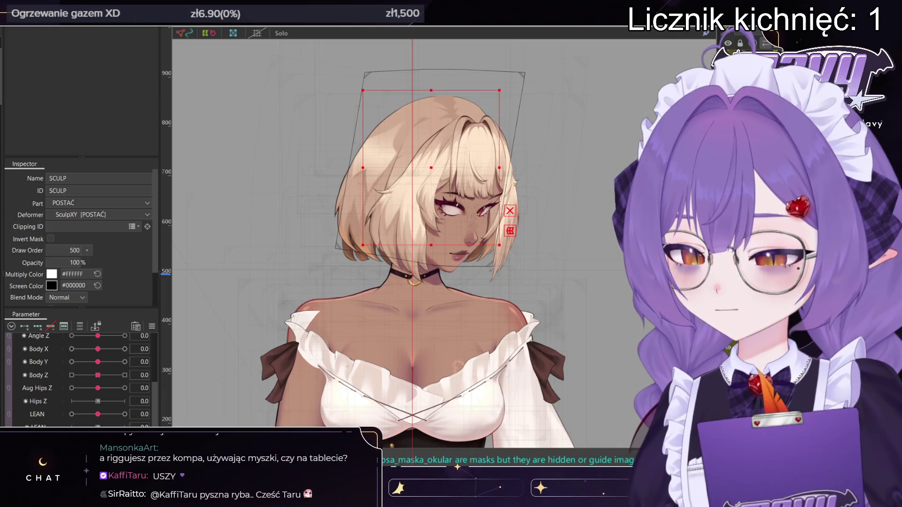
- Select the back hair mesh BACK_HAIR1(FRYZURA1) on the canvas
scroll(53, 413, up, 3)
scroll(53, 413, down, 3)
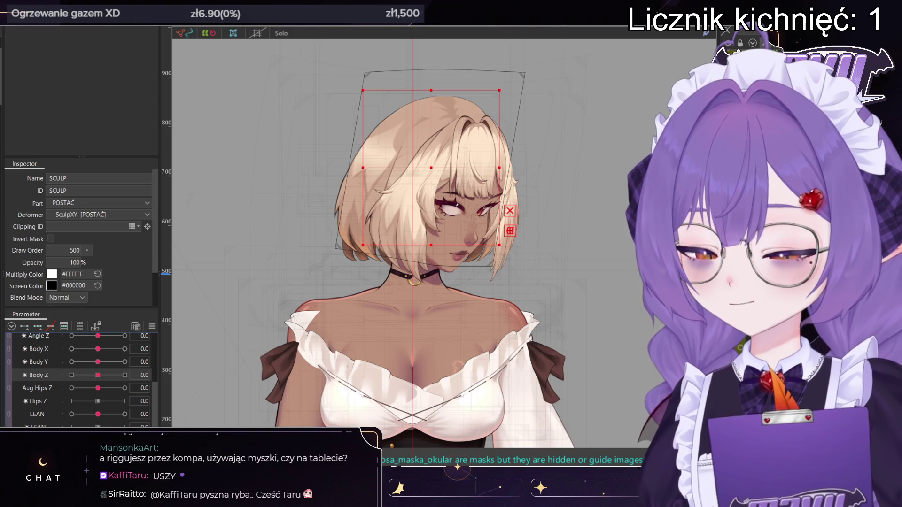
scroll(53, 413, up, 2)
scroll(53, 413, down, 2)
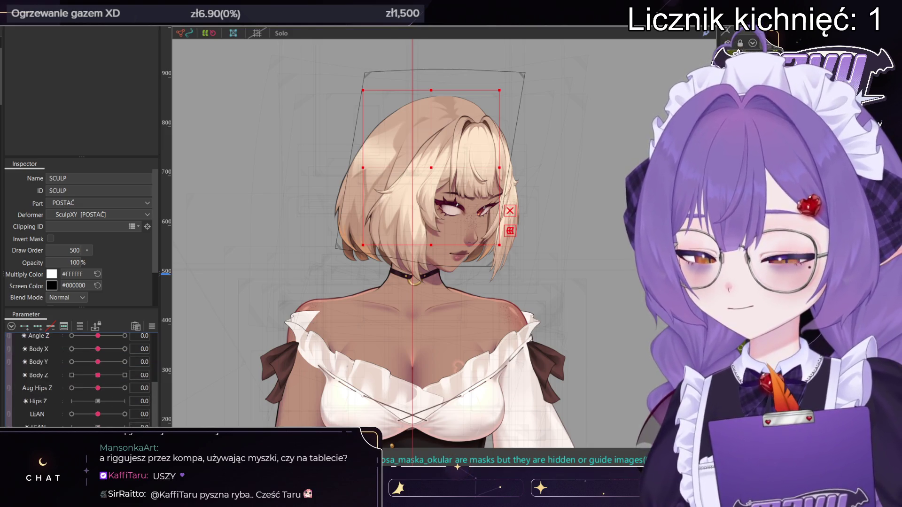
scroll(78, 381, up, 3)
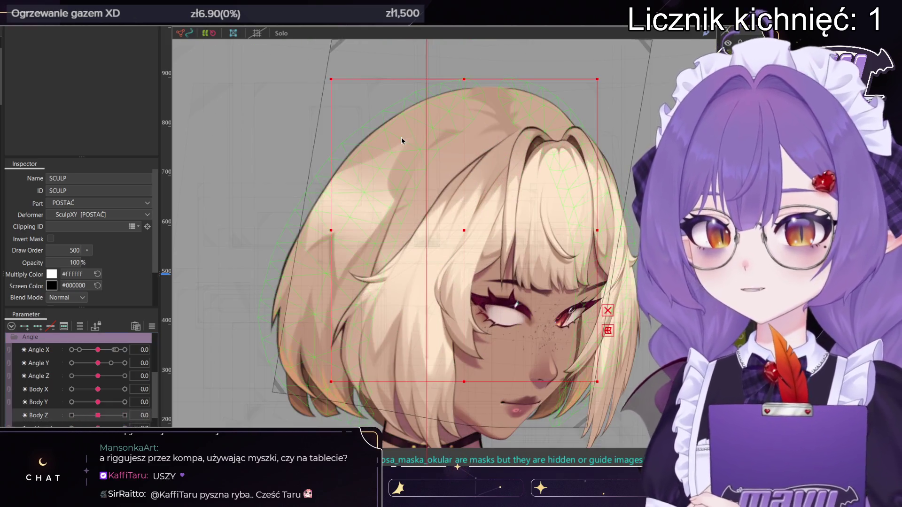
click(402, 141)
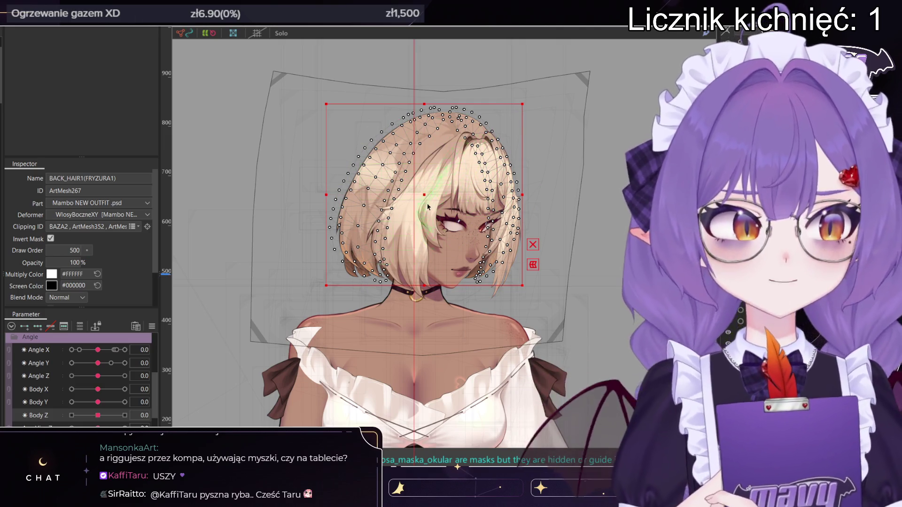
scroll(448, 129, up, 3)
- Select Layer 1 Copy and reorder the parameters so Angle X BL sits above Angle Y BL
click(449, 129)
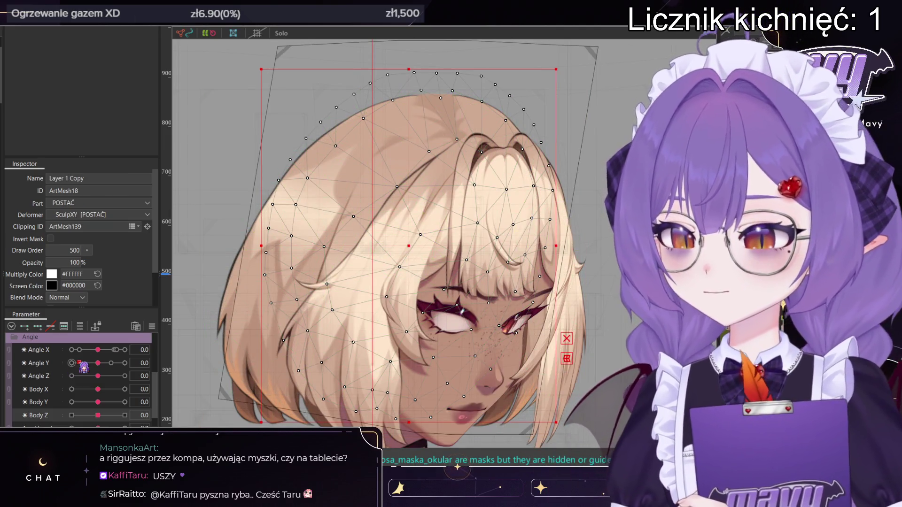
scroll(78, 371, down, 3)
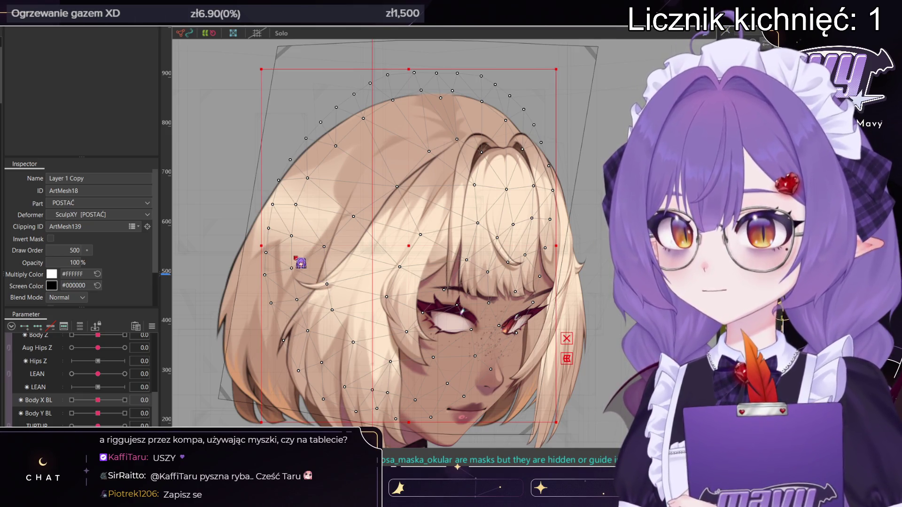
scroll(101, 344, down, 2)
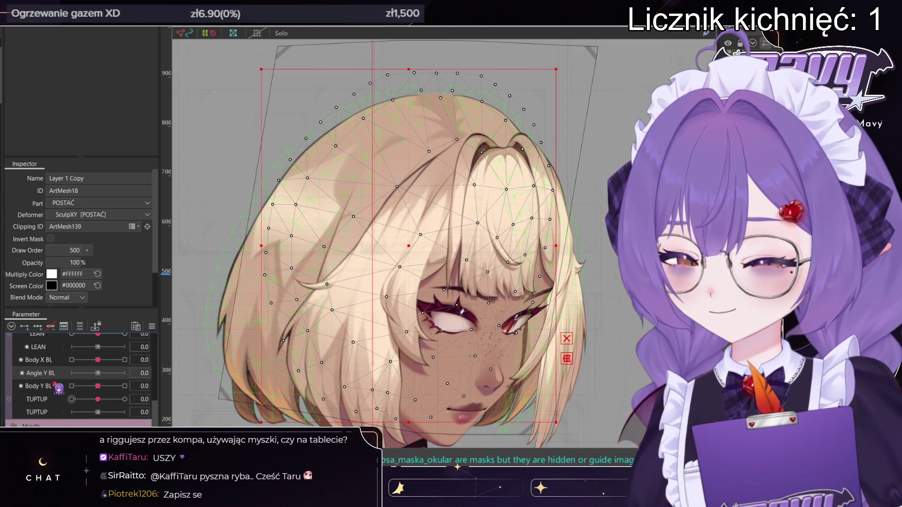
drag(55, 382, 54, 388)
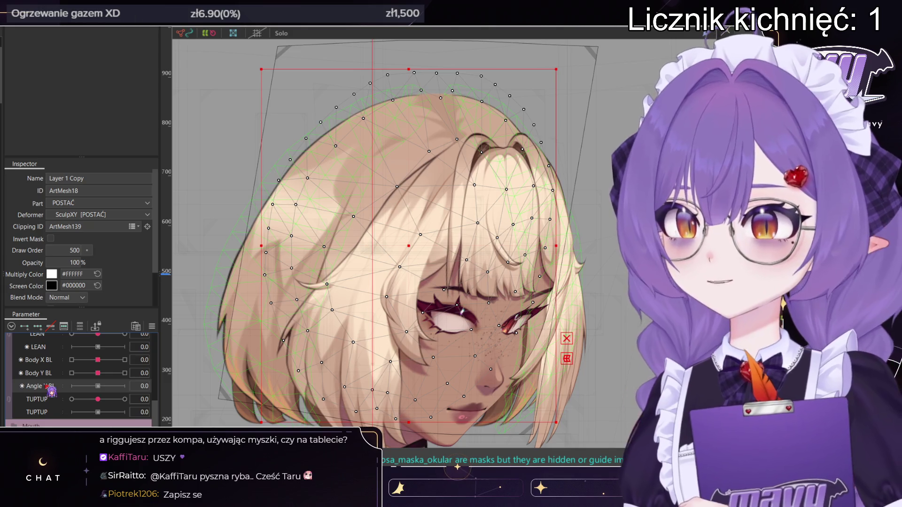
drag(83, 419, 47, 408)
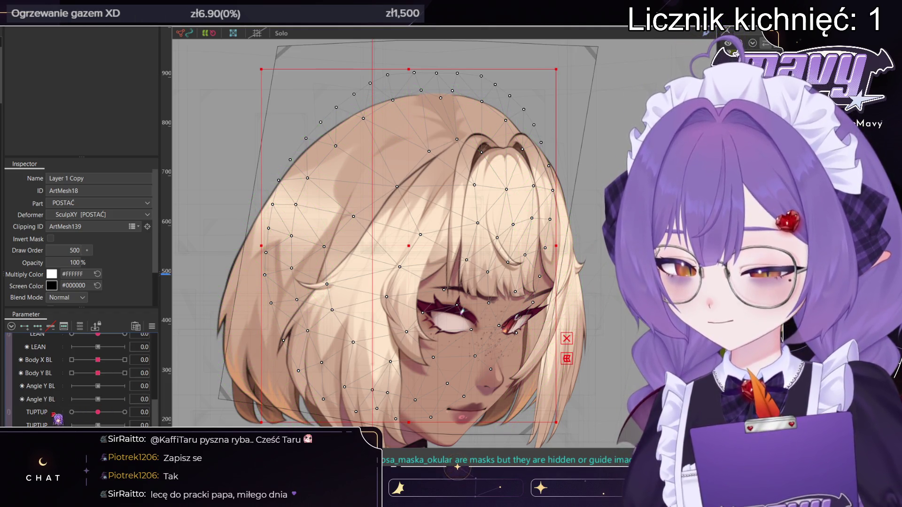
drag(79, 409, 48, 422)
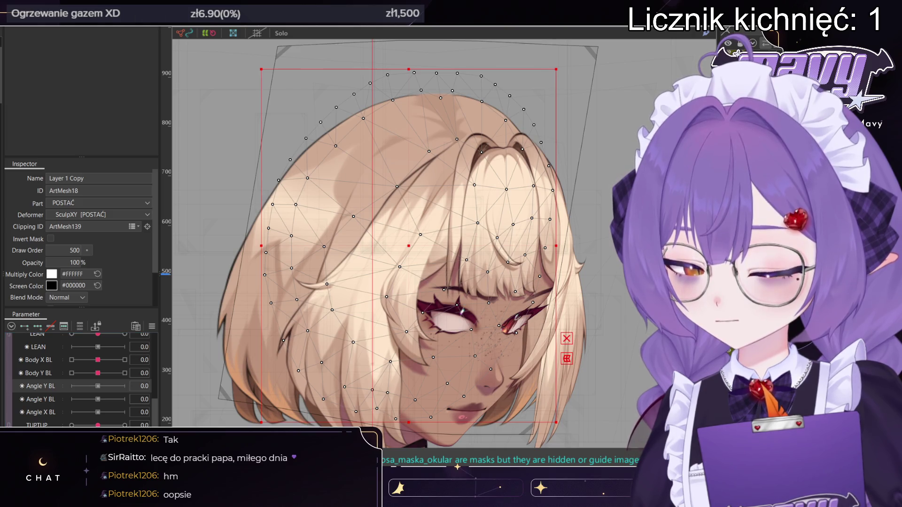
mouse_move(85, 385)
mouse_down()
mouse_move(54, 397)
mouse_move(52, 409)
mouse_move(97, 402)
mouse_up()
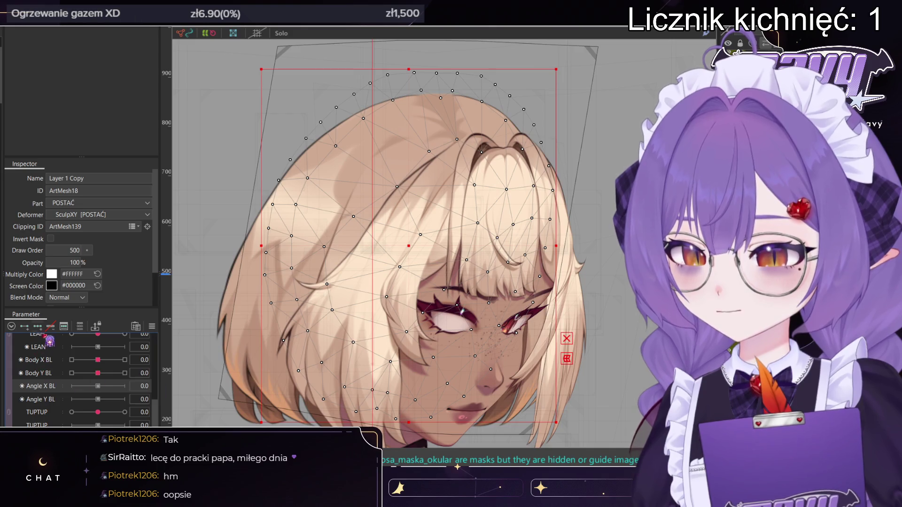
- Paint blend-shape weights on the head mesh and set Angle Y BL to 1.0
click(50, 398)
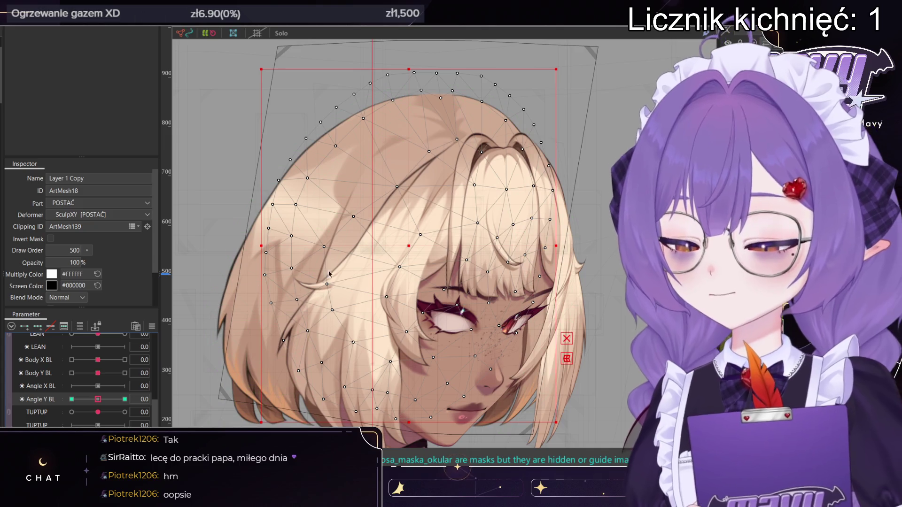
key(b)
mouse_move(457, 262)
mouse_down()
mouse_move(540, 202)
mouse_move(549, 235)
mouse_move(557, 229)
mouse_move(512, 227)
mouse_move(450, 246)
mouse_up()
mouse_move(104, 400)
mouse_down()
mouse_move(167, 399)
mouse_move(92, 398)
mouse_move(105, 403)
mouse_up()
- Select the Angle Y BL key at 1.0 and test the head turn
click(125, 399)
scroll(450, 193, down, 5)
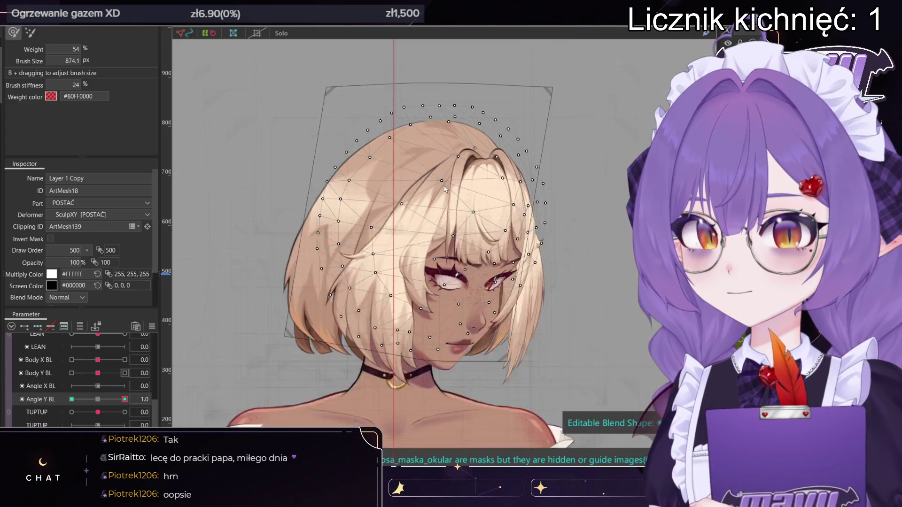
scroll(422, 235, up, 2)
scroll(116, 378, up, 3)
scroll(115, 378, up, 3)
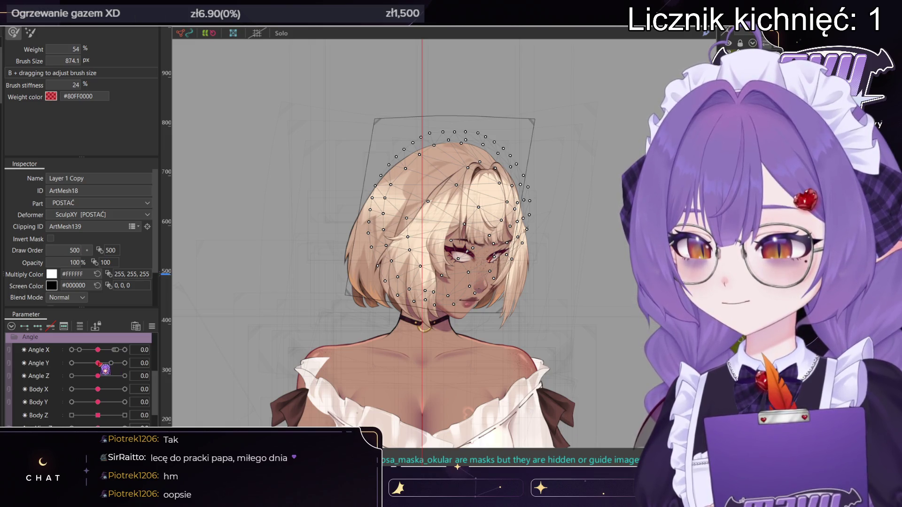
scroll(102, 359, up, 5)
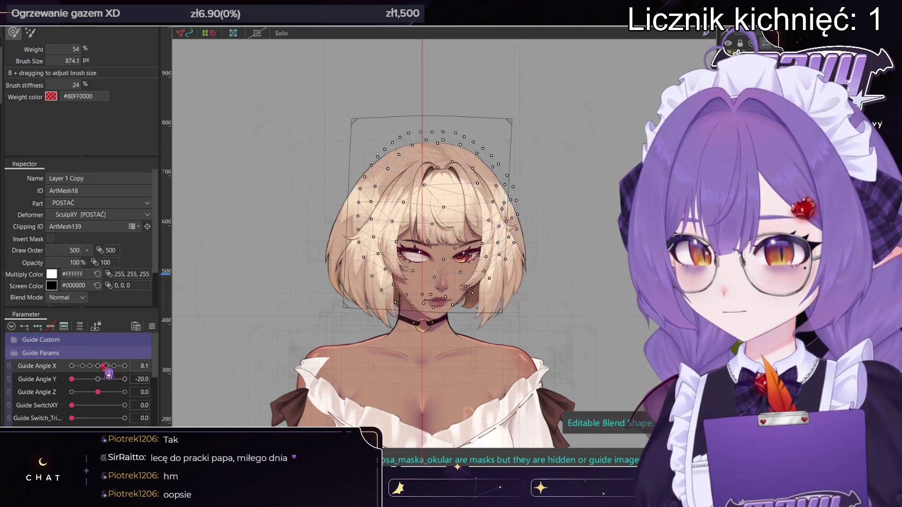
scroll(106, 393, down, 5)
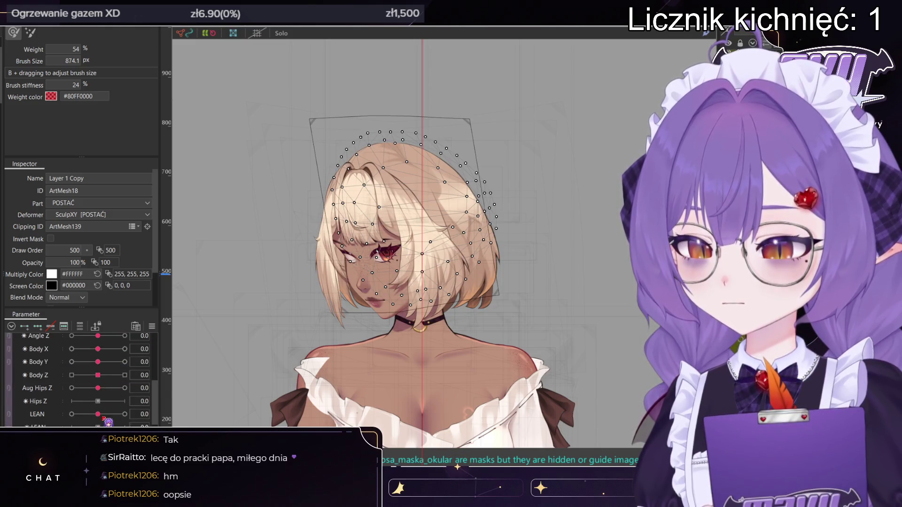
scroll(100, 368, up, 5)
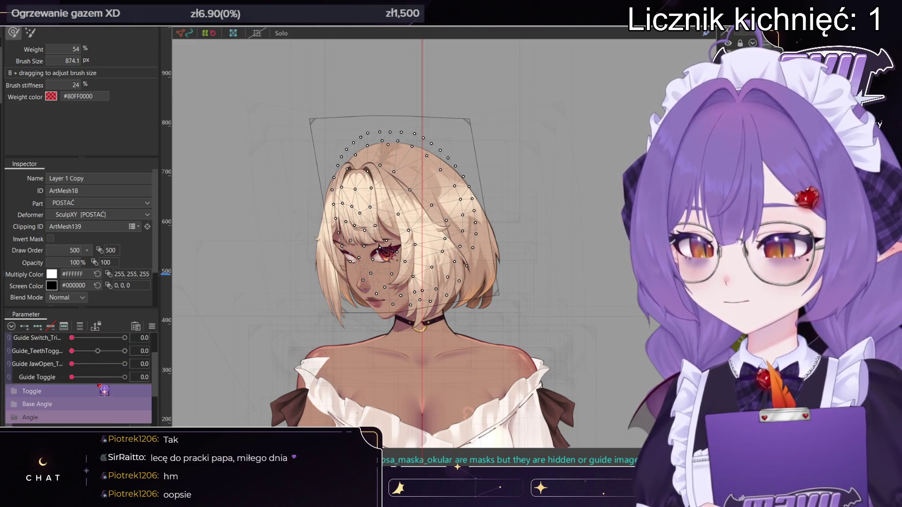
- Reset Guide Angle X to 0 and select the face mesh
click(99, 366)
scroll(102, 369, down, 5)
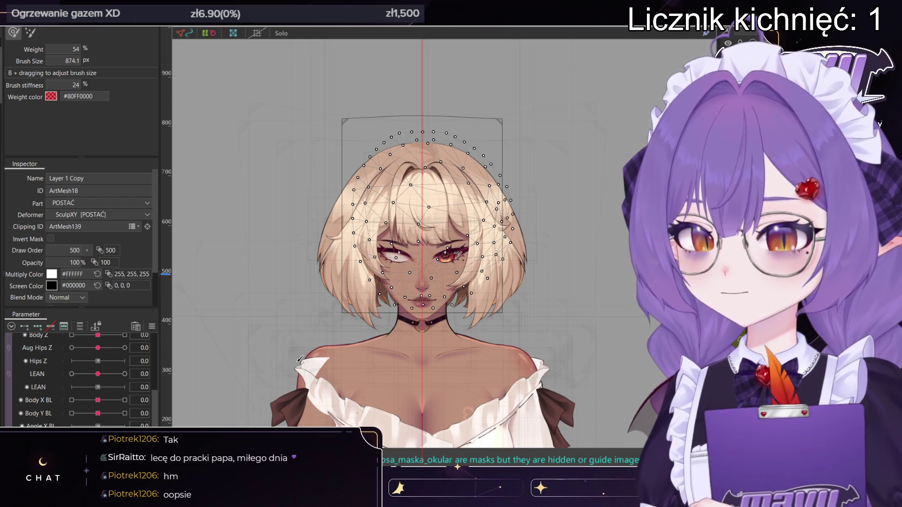
click(457, 467)
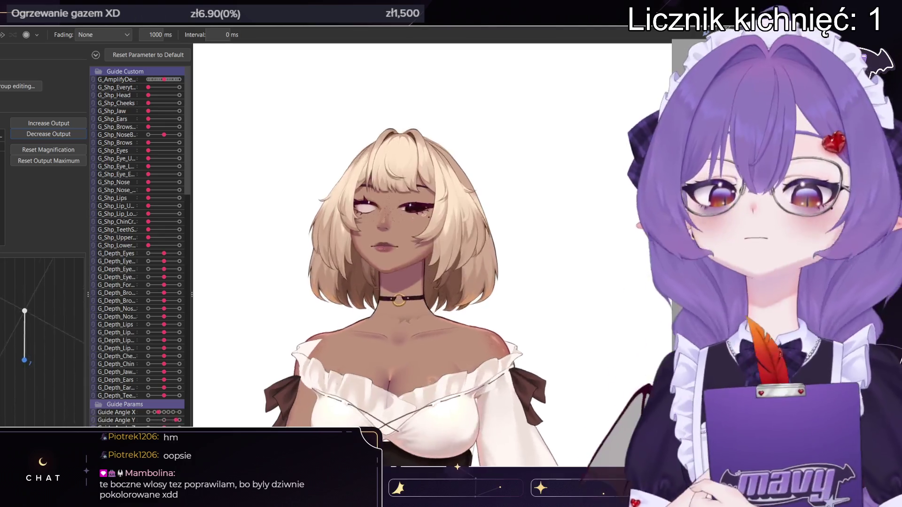
- Zoom the physics preview to inspect the neck and choker, then close it
scroll(417, 336, up, 5)
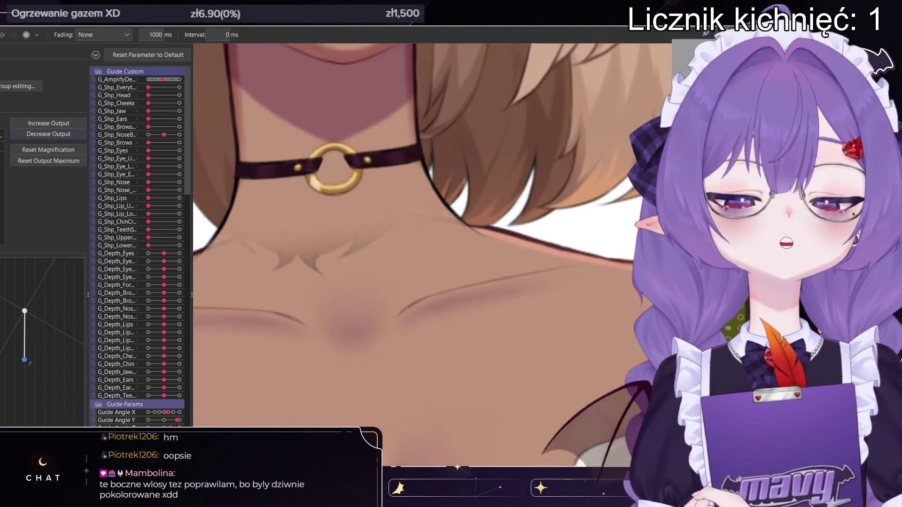
scroll(416, 337, down, 3)
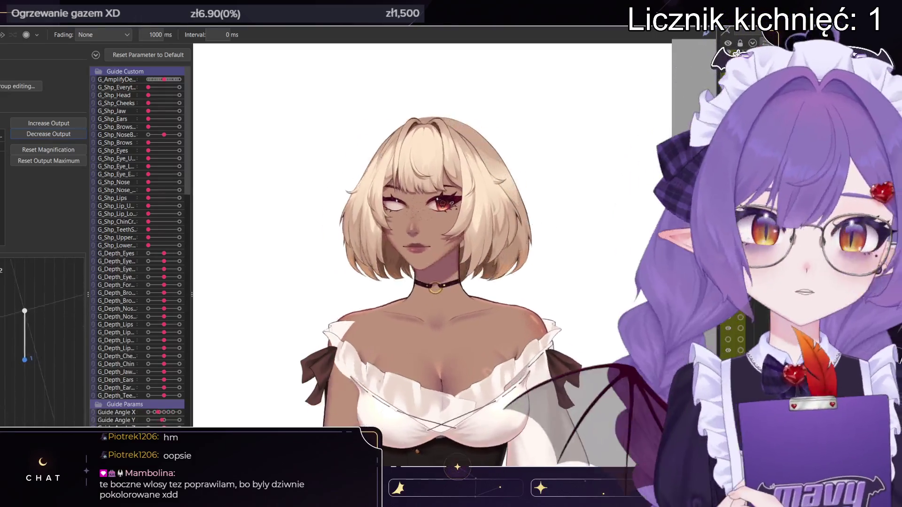
key(Escape)
- Create a new parameter group Folder 1 and clear its name for renaming
scroll(103, 362, up, 10)
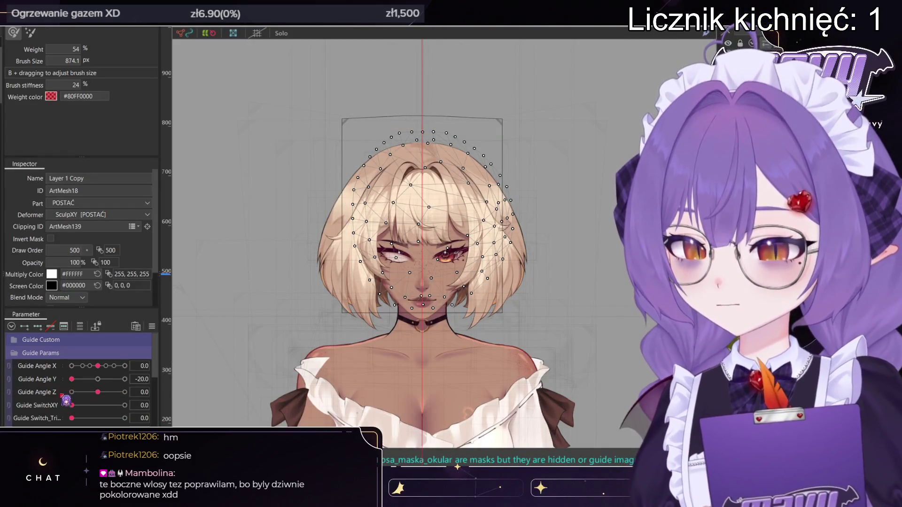
scroll(56, 398, down, 2)
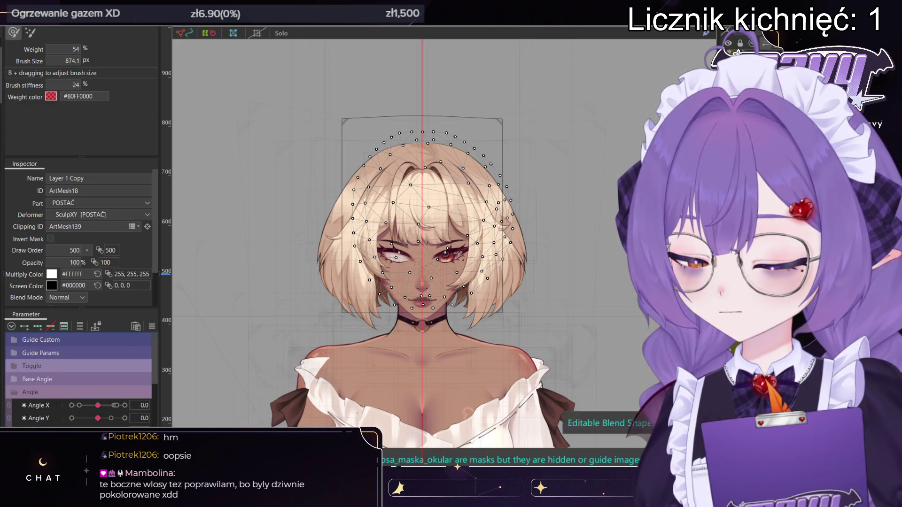
click(136, 326)
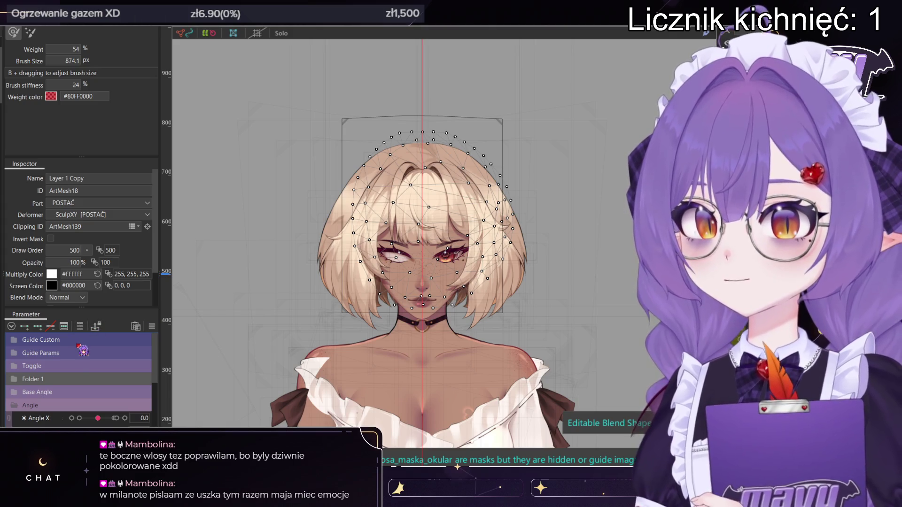
click(51, 379)
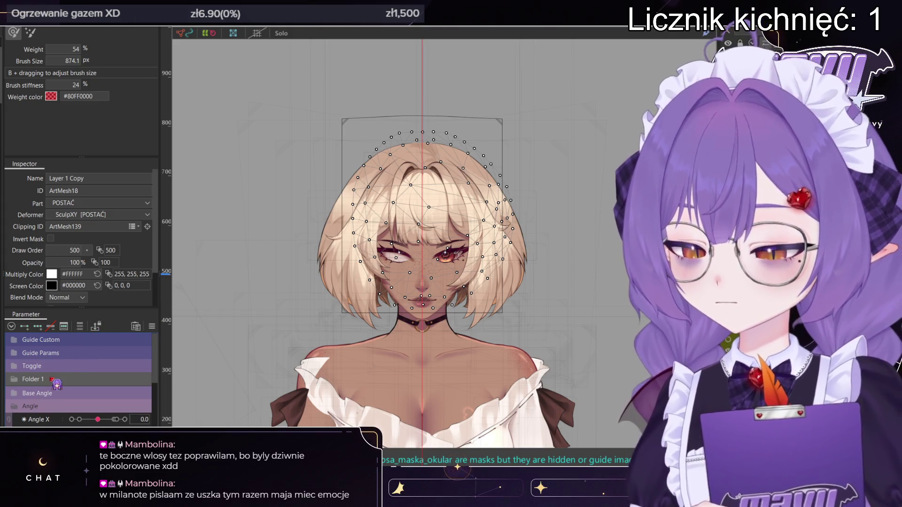
double_click(58, 380)
key(BackSpace)
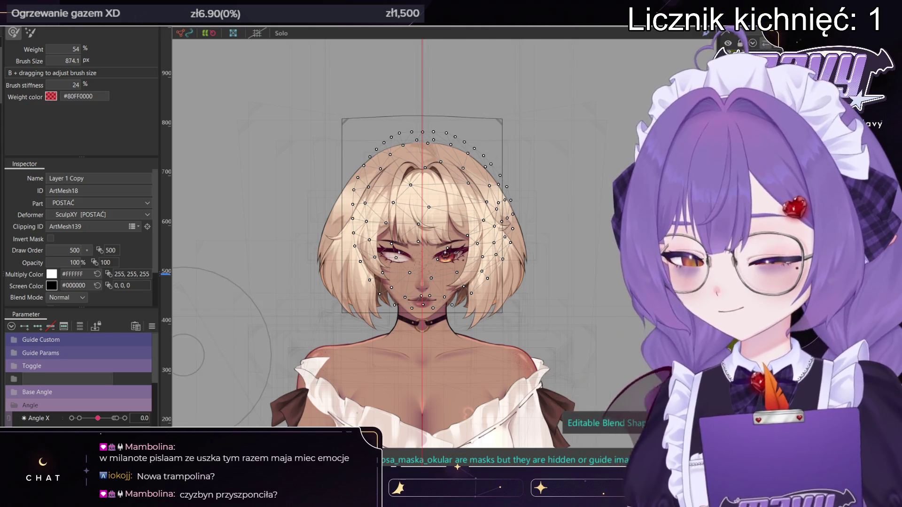
- Name the parameter group 'Buffer' and expand it to see its parameters
text(Buffer)
key(Return)
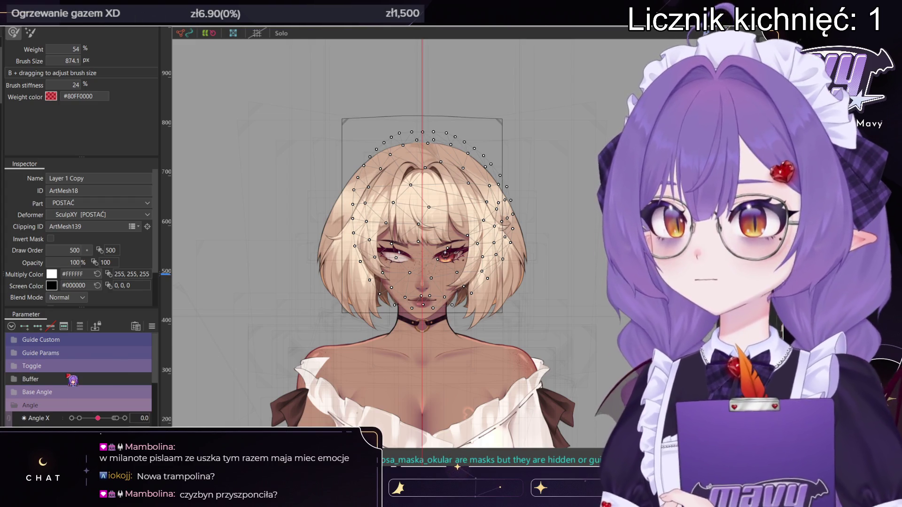
click(42, 379)
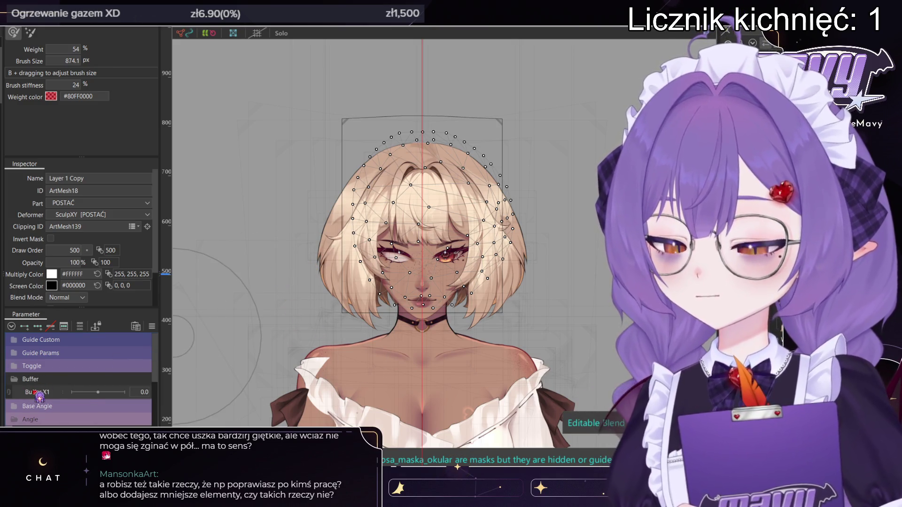
click(33, 383)
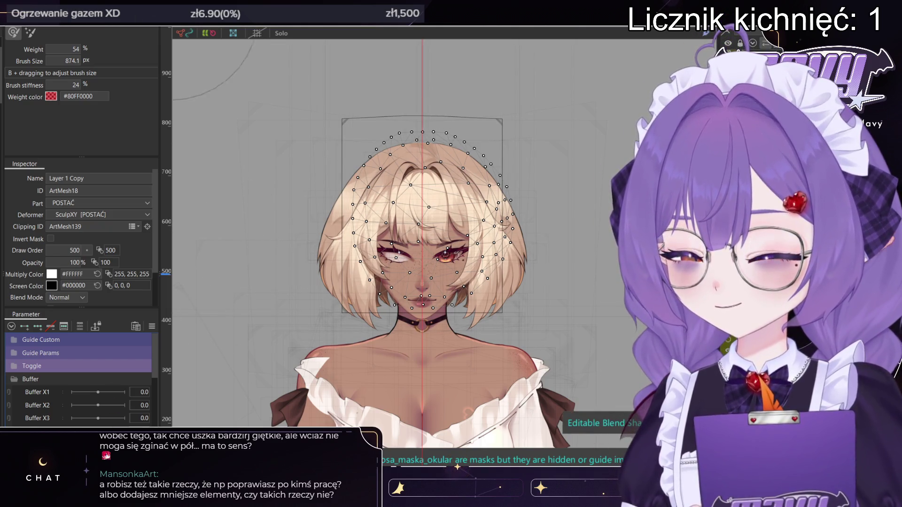
- Leave weight painting with V and return to the model
key(v)
scroll(521, 186, down, 4)
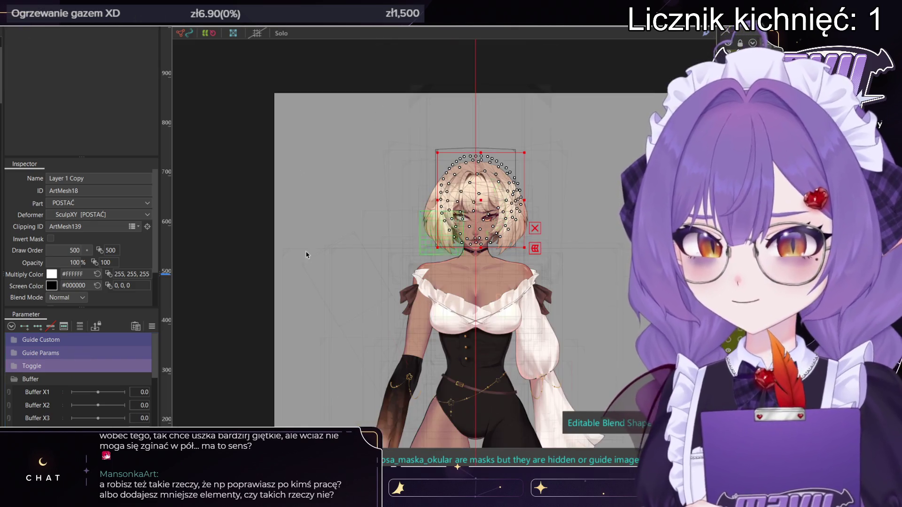
- Scroll the physics settings view to review the full-body preview and its parameter sliders
scroll(494, 203, up, 3)
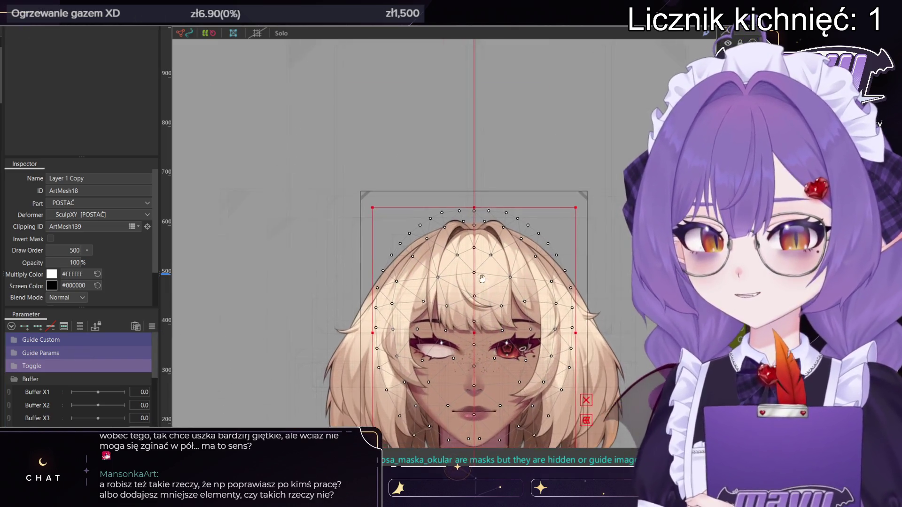
scroll(422, 235, down, 4)
scroll(394, 242, up, 2)
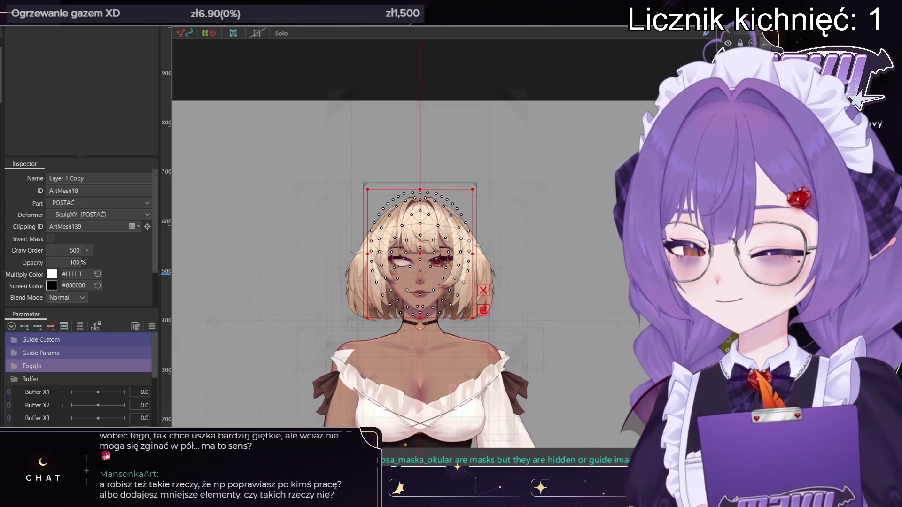
scroll(66, 392, down, 1)
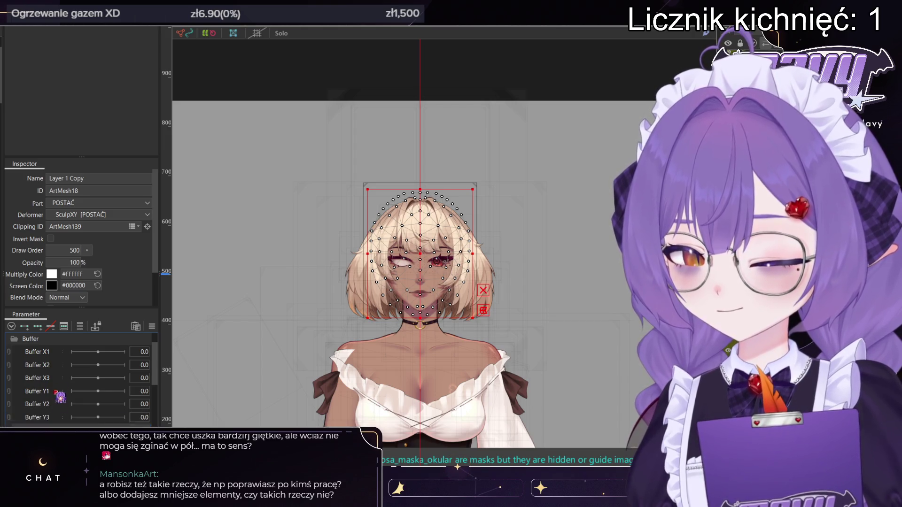
scroll(51, 414, down, 1)
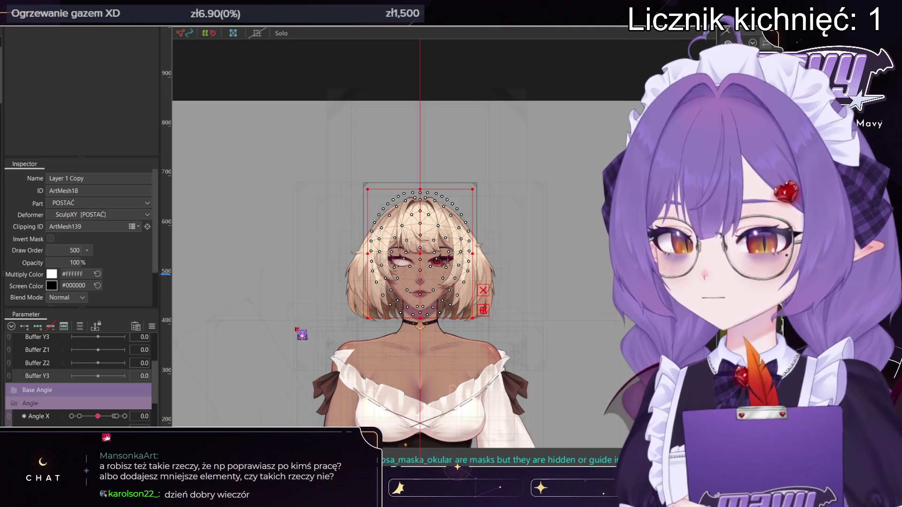
scroll(66, 393, up, 3)
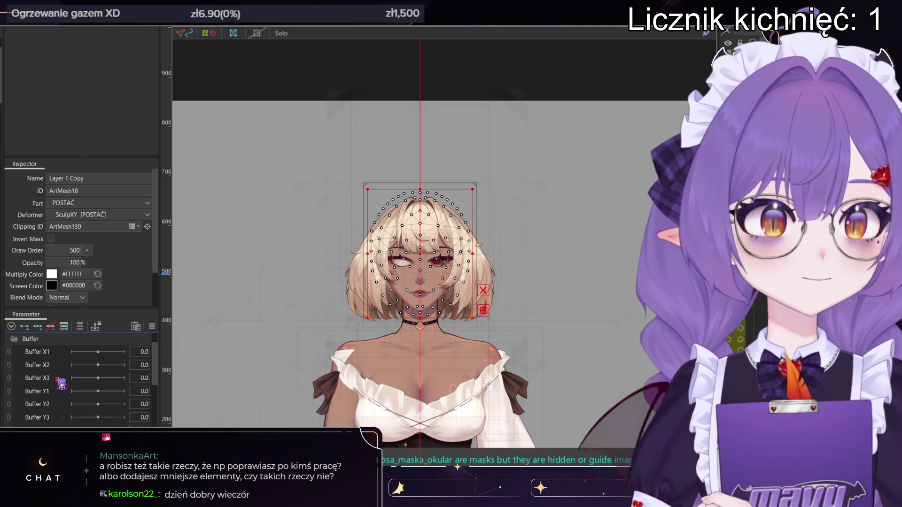
scroll(61, 383, up, 2)
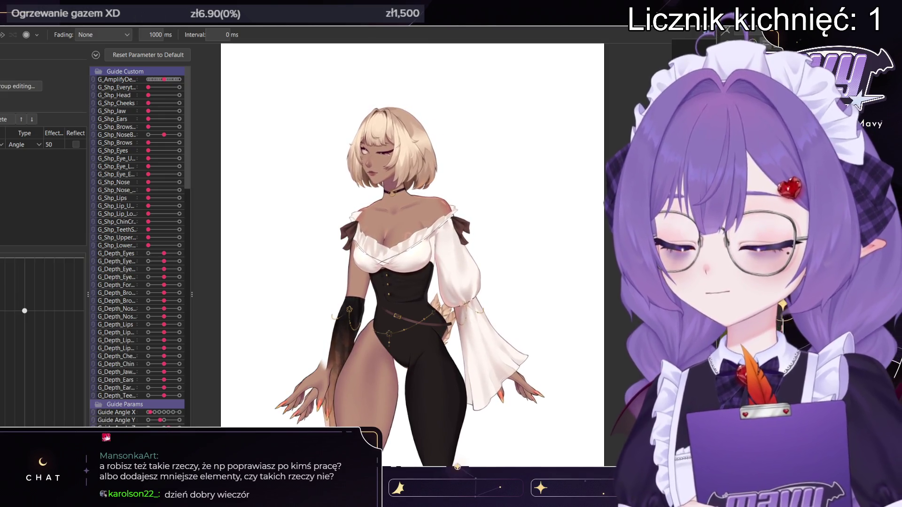
- Add a pendulum segment hanging below the anchor and select it to show its input settings
mouse_move(24, 313)
mouse_down()
mouse_move(26, 395)
mouse_move(25, 360)
mouse_up()
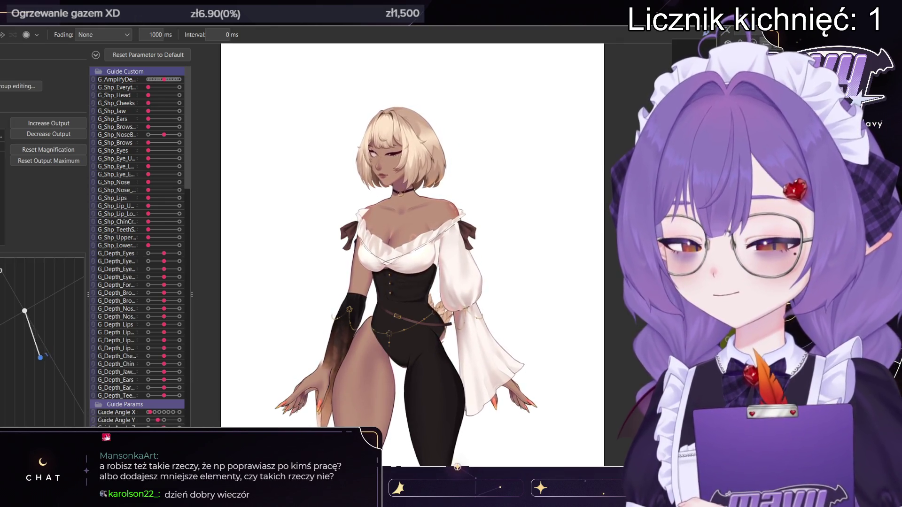
click(24, 360)
click(24, 359)
click(24, 360)
click(24, 359)
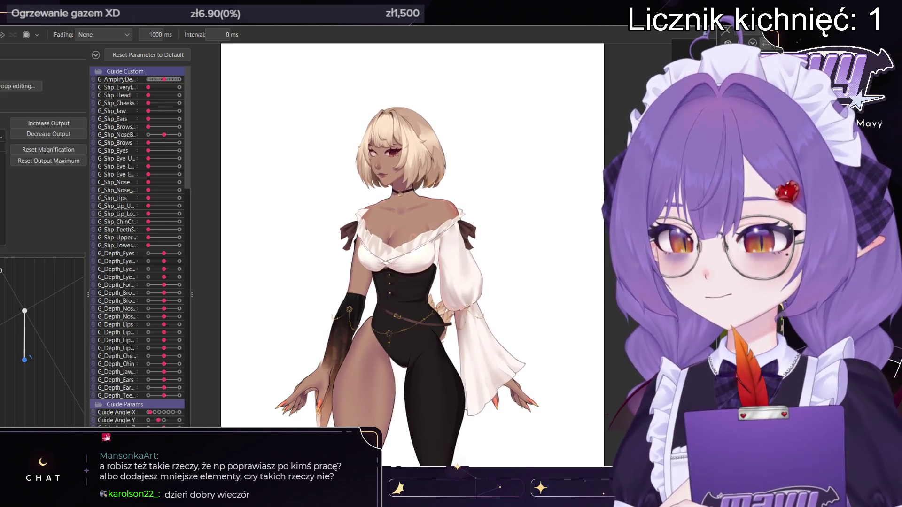
click(24, 359)
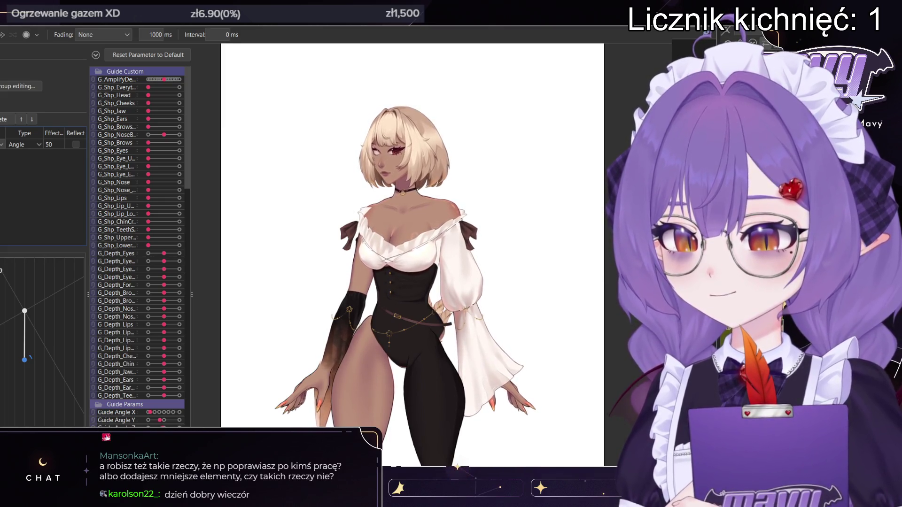
click(25, 360)
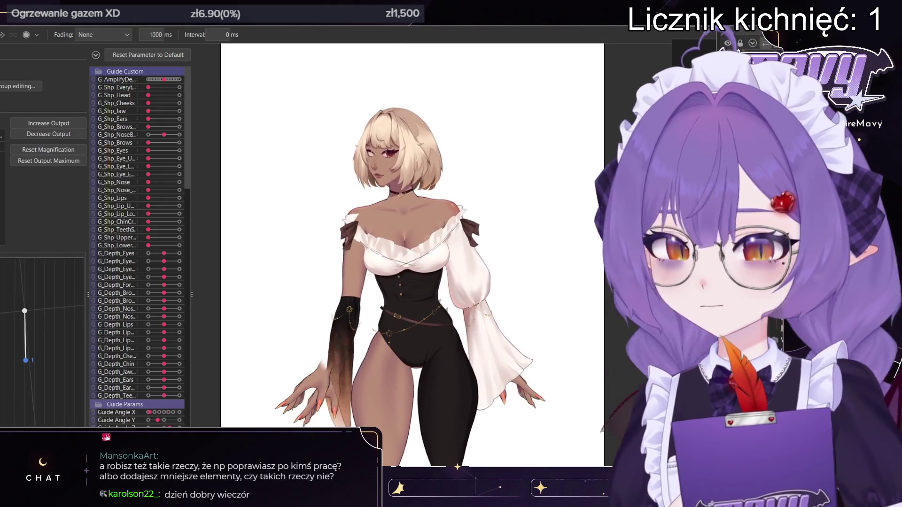
- Collapse the Guide Custom and Guide Params folders, then set the Angle input's effect to 50
click(124, 71)
click(124, 79)
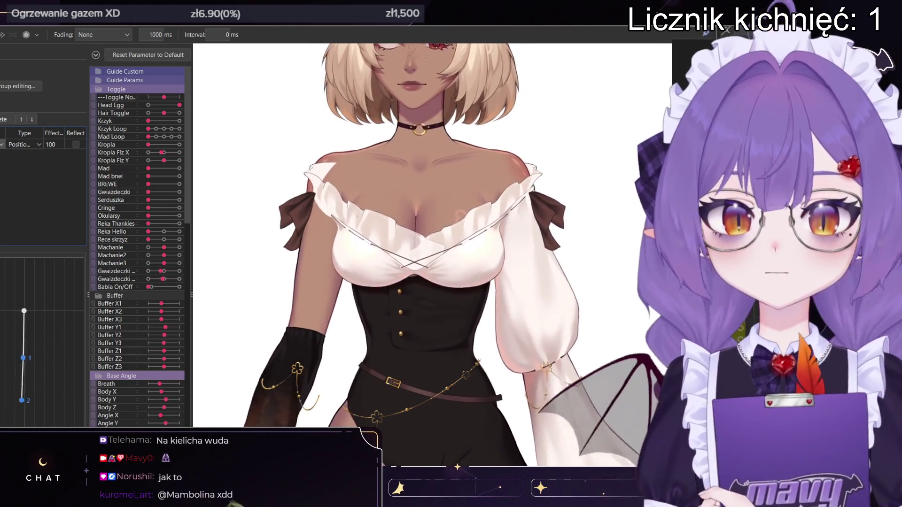
scroll(404, 235, up, 5)
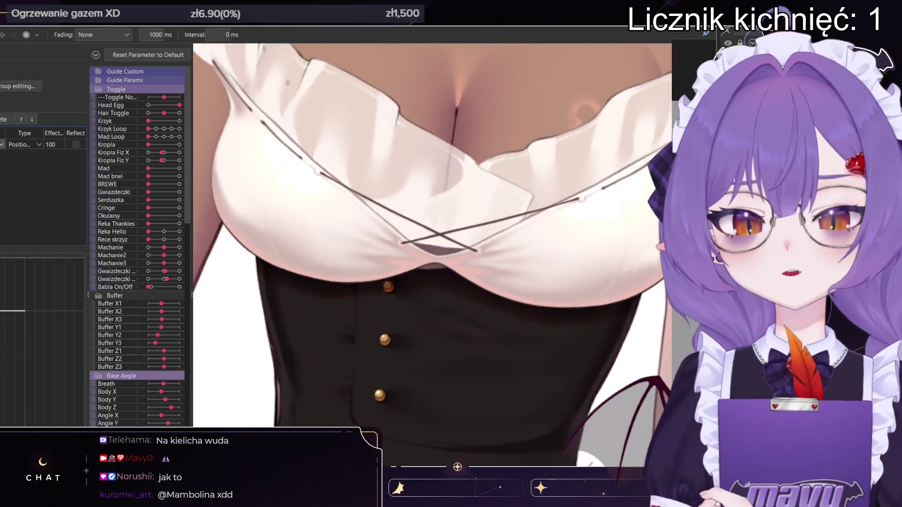
scroll(432, 235, down, 3)
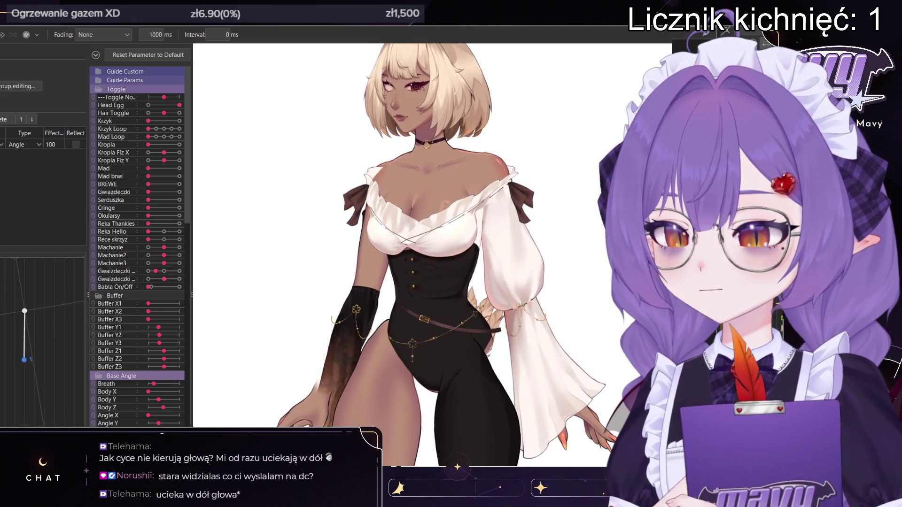
text(50)
key(Return)
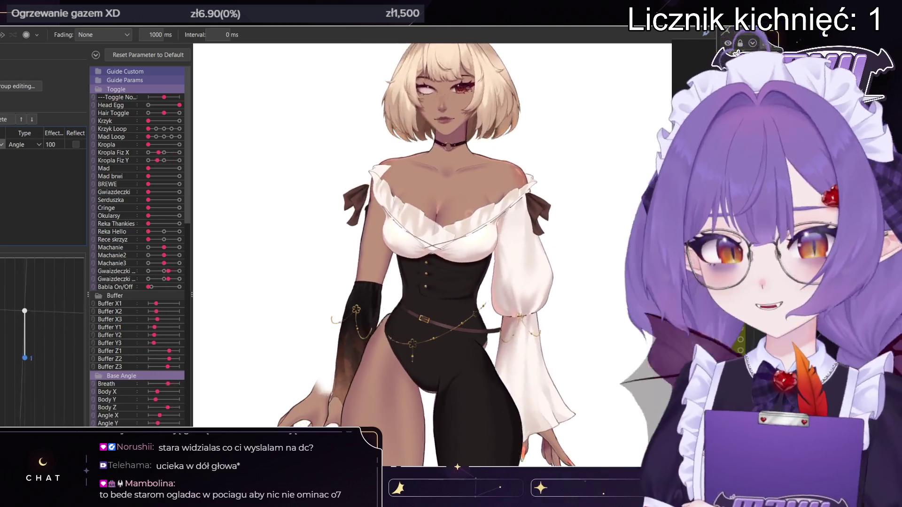
- Review the hair sway at effect 50, then close the physics settings to return to modeling
scroll(432, 235, down, 5)
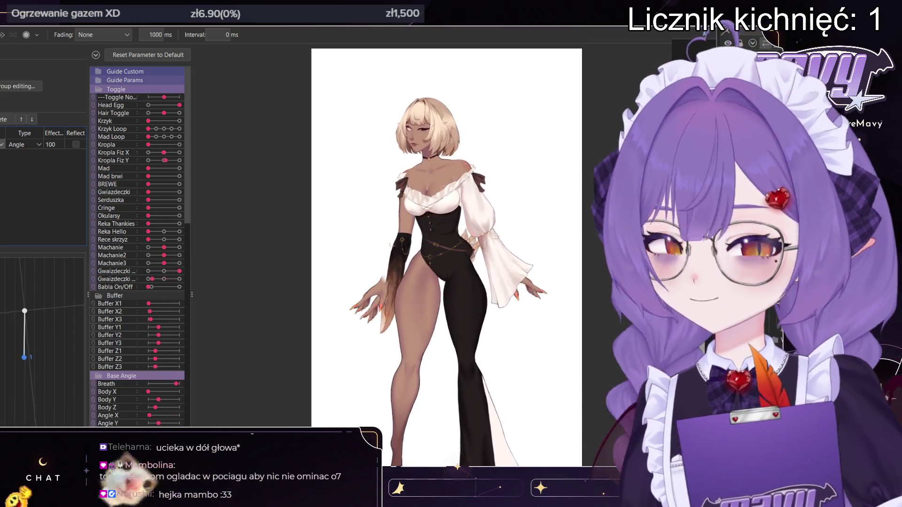
scroll(432, 235, up, 3)
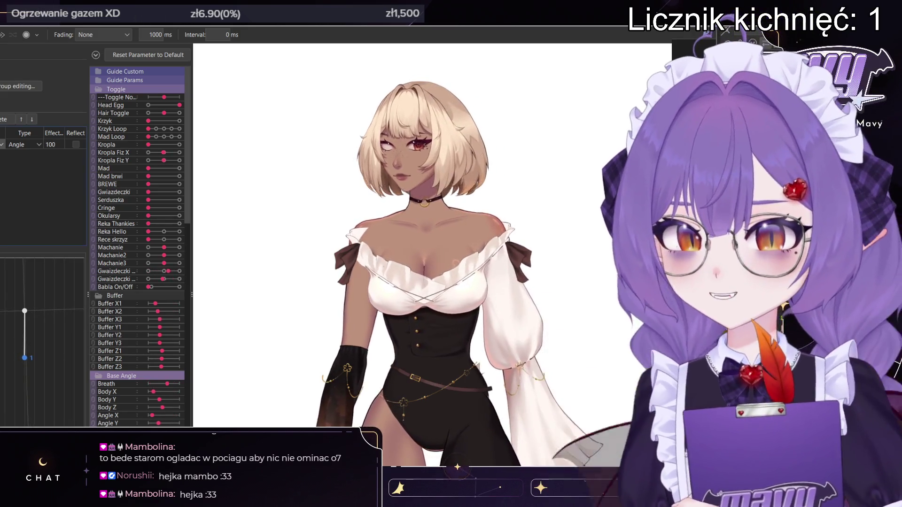
key(Escape)
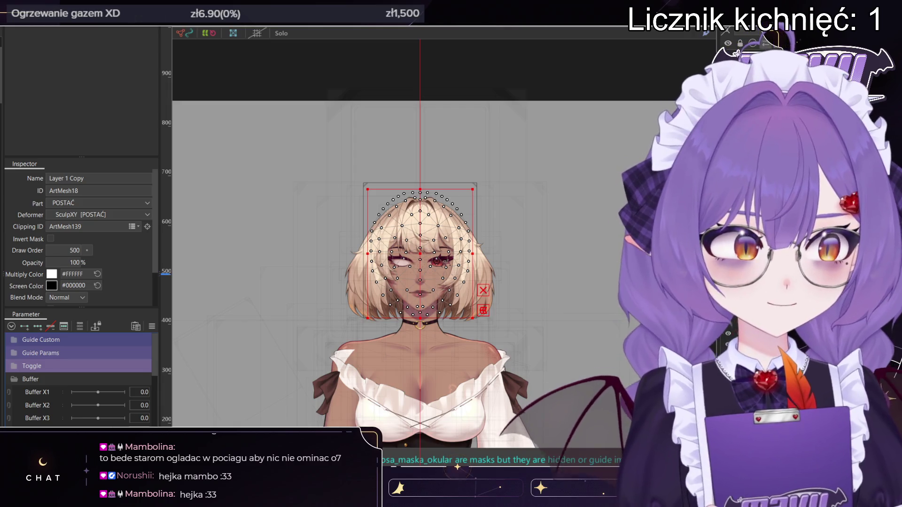
- Select the ear mesh UCHO1_P, briefly checking the BACK_HAIR1_L hair mesh along the way
click(444, 146)
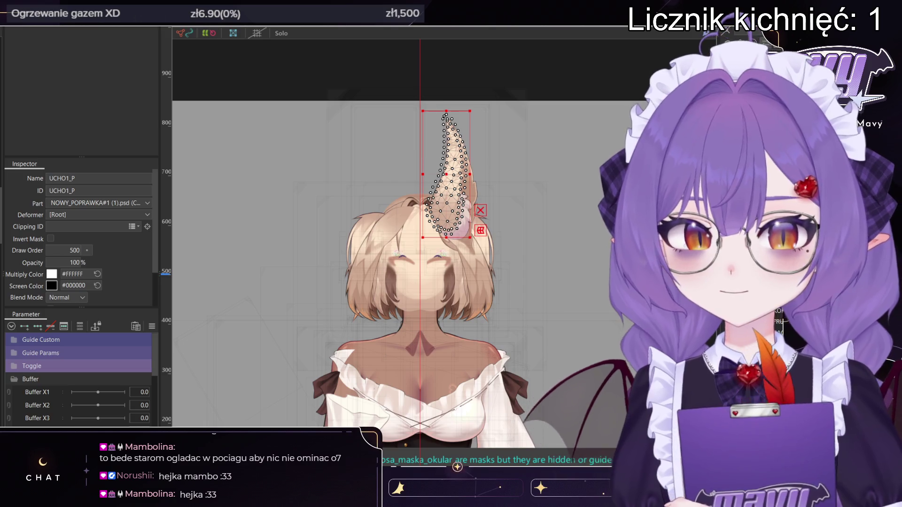
key(Escape)
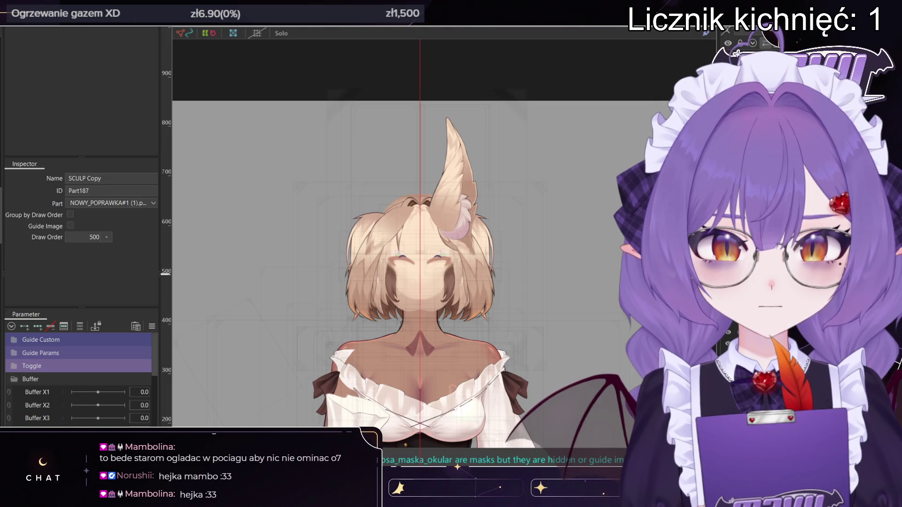
click(375, 244)
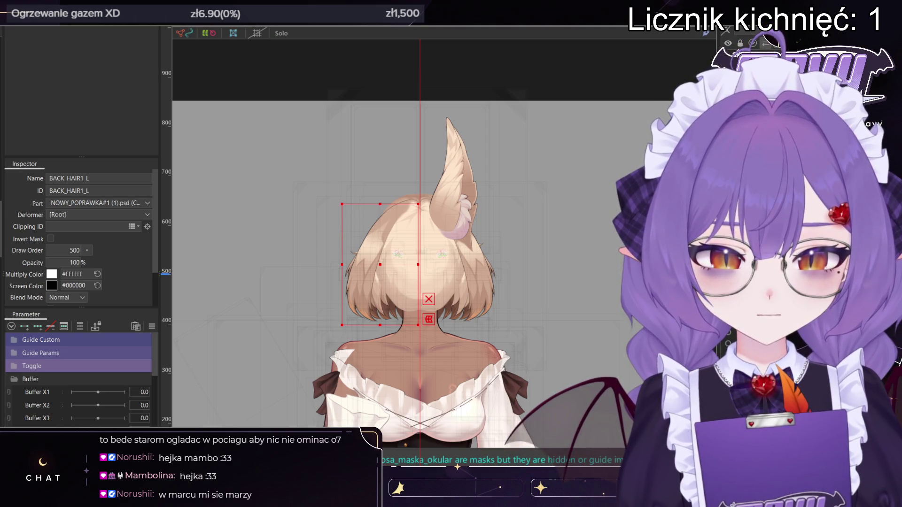
click(450, 169)
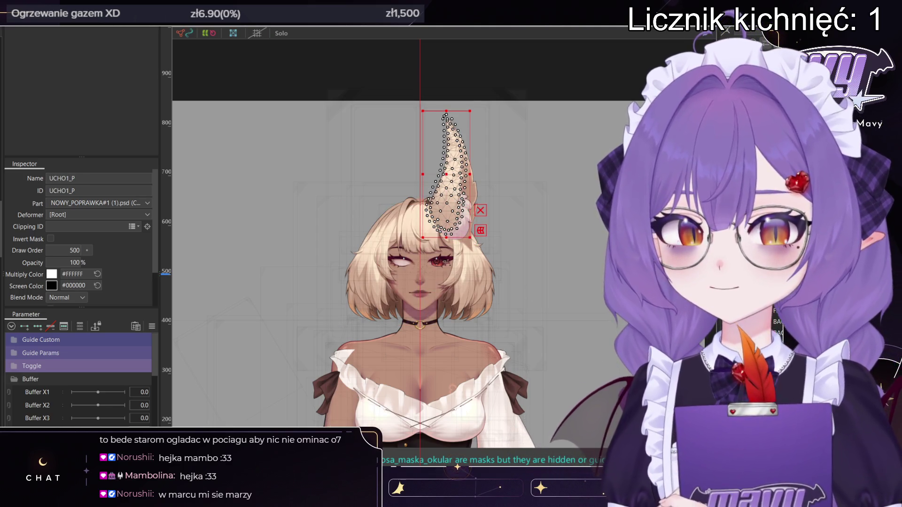
- Zoom around the head and reselect the ear art mesh UCHO1_P
scroll(532, 183, down, 5)
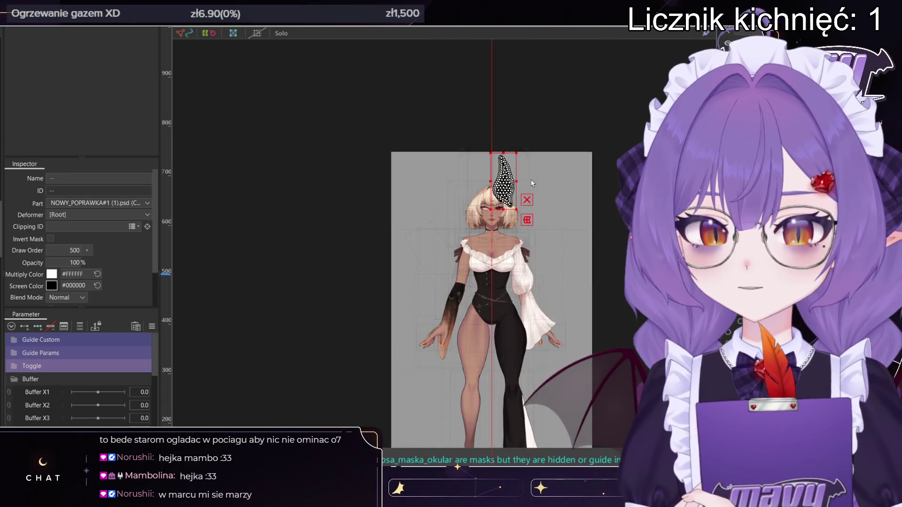
scroll(534, 261, up, 2)
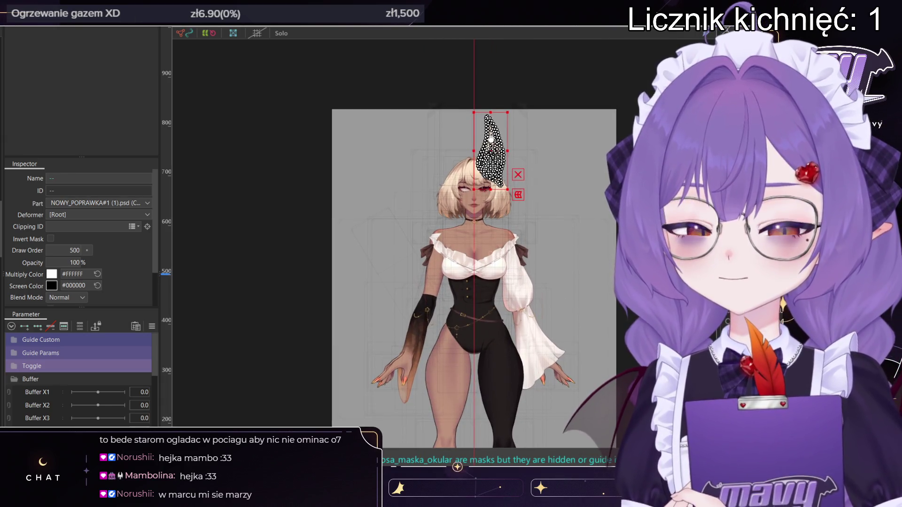
scroll(491, 137, up, 4)
scroll(491, 137, down, 4)
scroll(504, 215, up, 4)
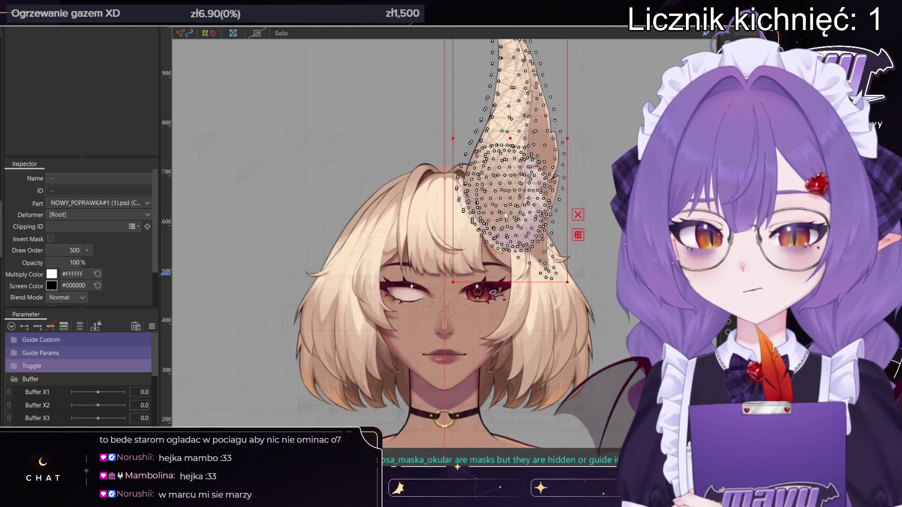
click(504, 216)
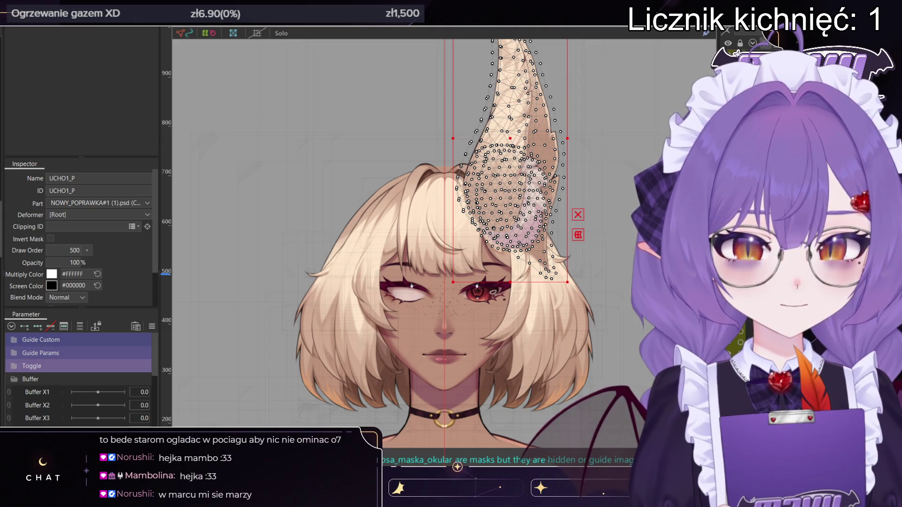
scroll(535, 213, down, 2)
click(535, 212)
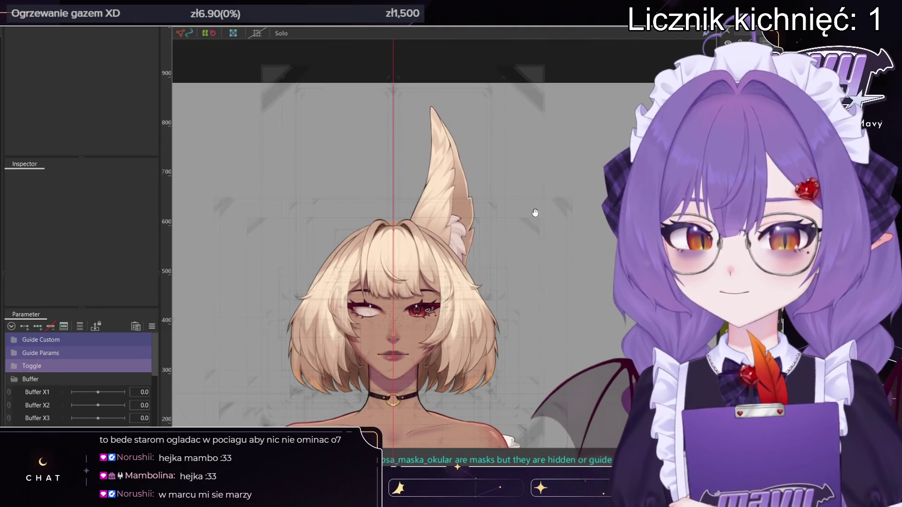
scroll(535, 213, down, 3)
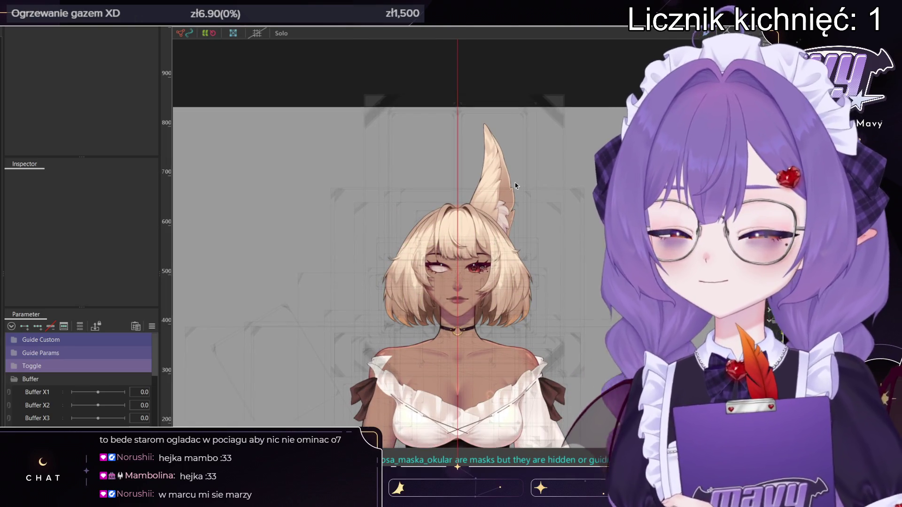
click(504, 185)
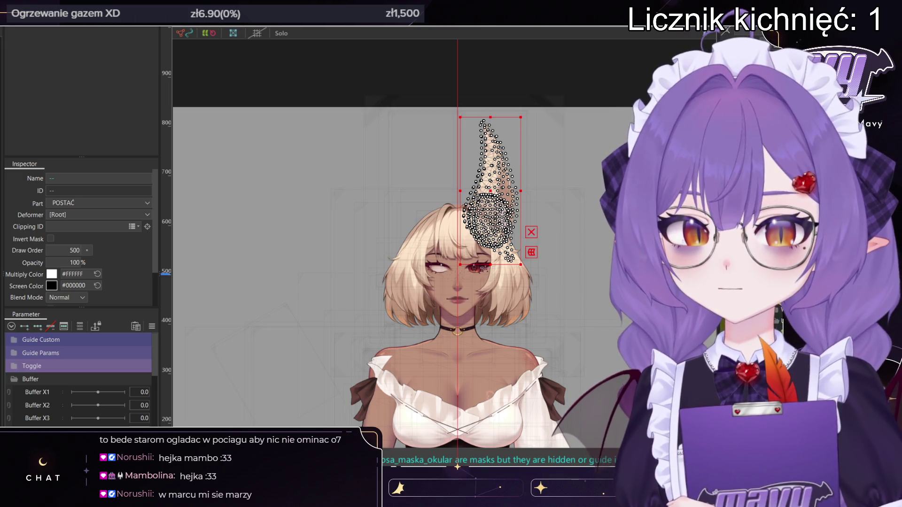
- Select the Ucho XY warp deformer and stretch it wider and taller around the ear
click(519, 186)
mouse_move(550, 191)
mouse_down()
mouse_move(676, 190)
mouse_move(601, 190)
mouse_up()
drag(492, 110, 492, 56)
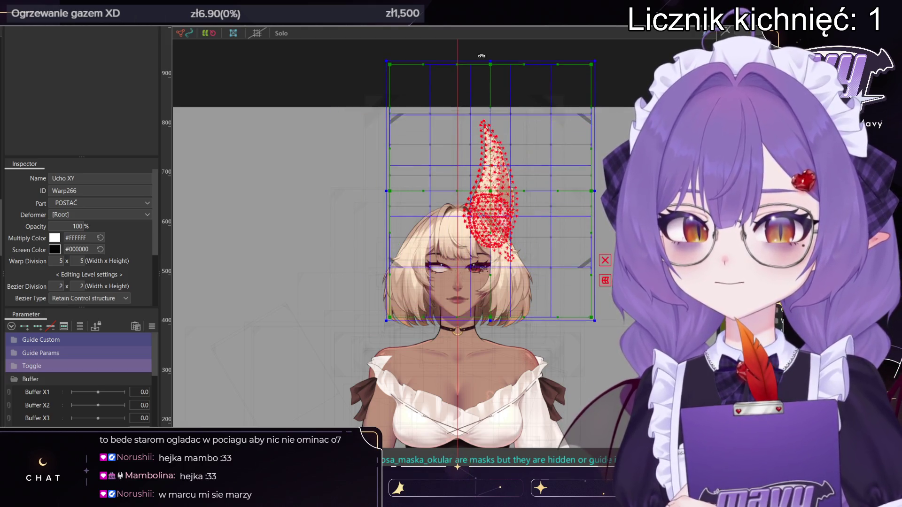
drag(596, 190, 658, 190)
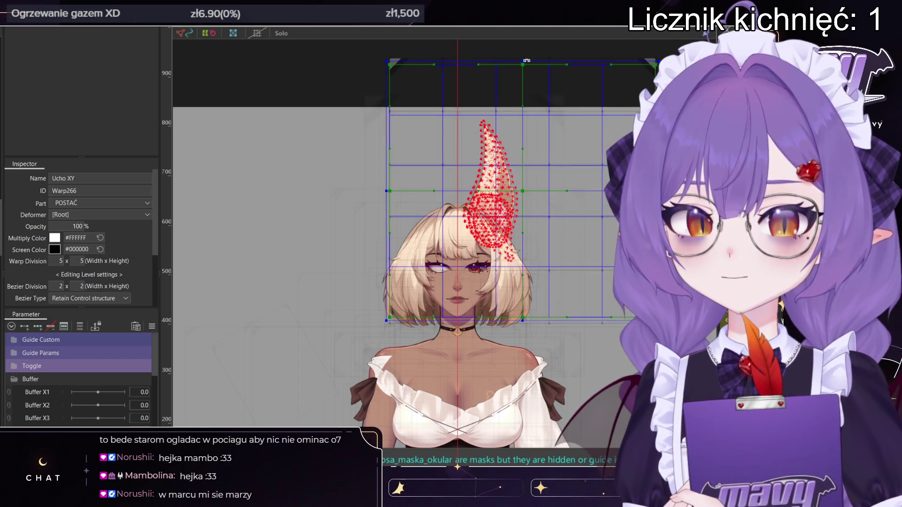
key(ctrl+z)
key(ctrl+y)
- Fine-tune the deformer's left, right, top and bottom edges to enclose the ear and upper head
click(389, 232)
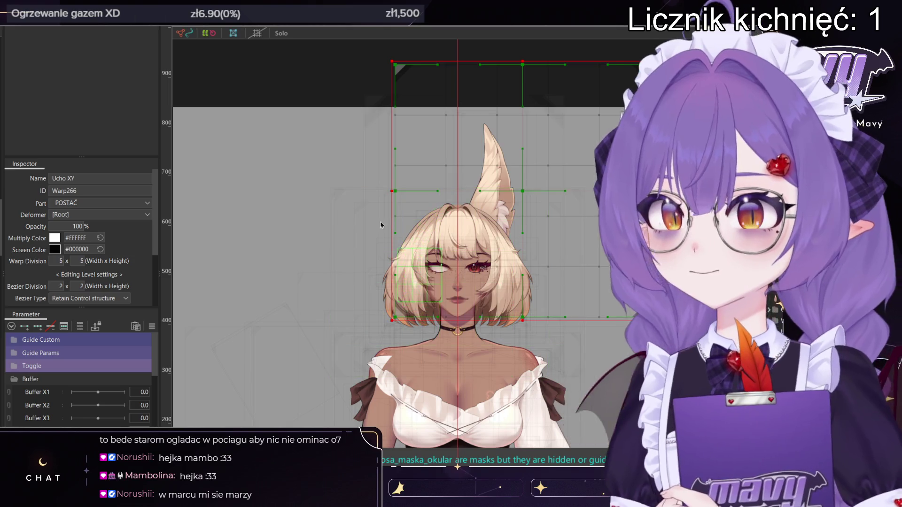
drag(388, 190, 396, 191)
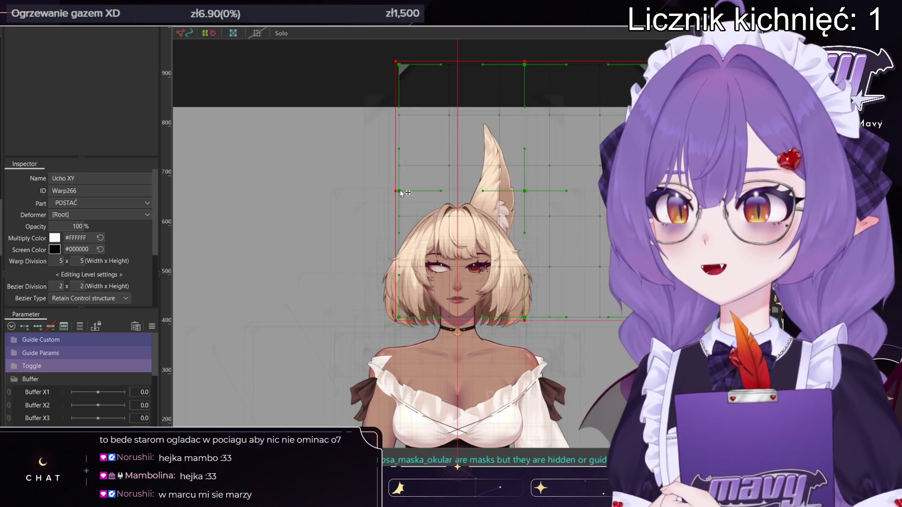
drag(653, 191, 645, 191)
drag(524, 61, 524, 76)
scroll(524, 76, down, 4)
drag(524, 201, 524, 182)
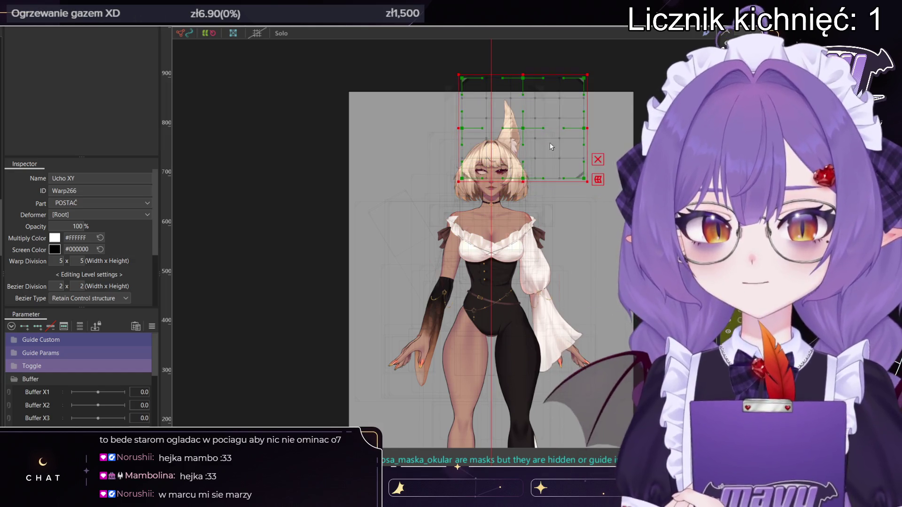
scroll(551, 148, up, 2)
drag(512, 47, 511, 37)
middle_drag(400, 167, 380, 271)
- Set the Ucho XY warp division to 8 x 8
text(7)
key(Return)
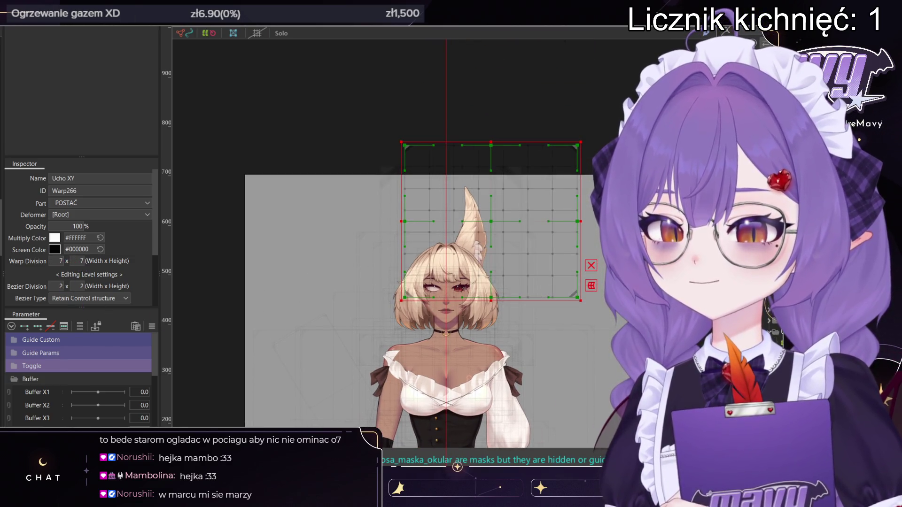
click(60, 261)
text(7)
key(Return)
text(8)
key(Return)
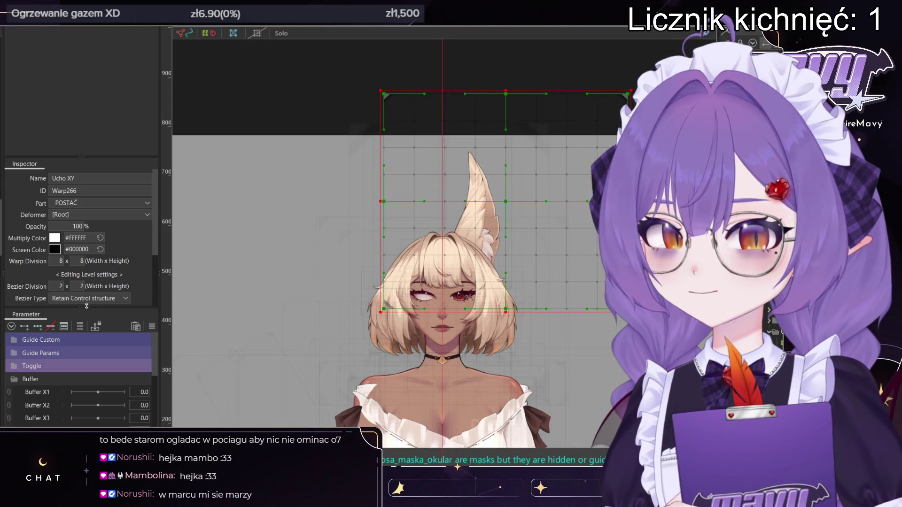
scroll(58, 383, down, 3)
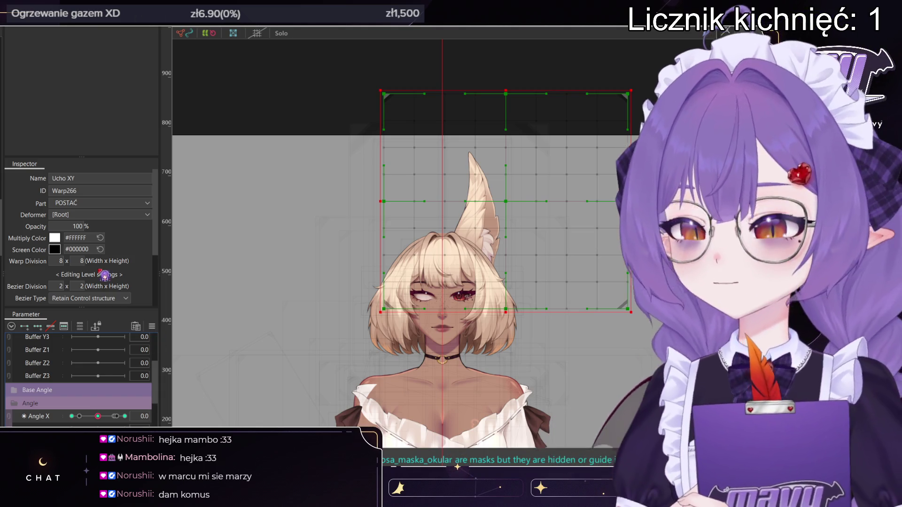
- Turn the head to Guide Angle X -50 and shift the ear deformer left to follow it
click(71, 416)
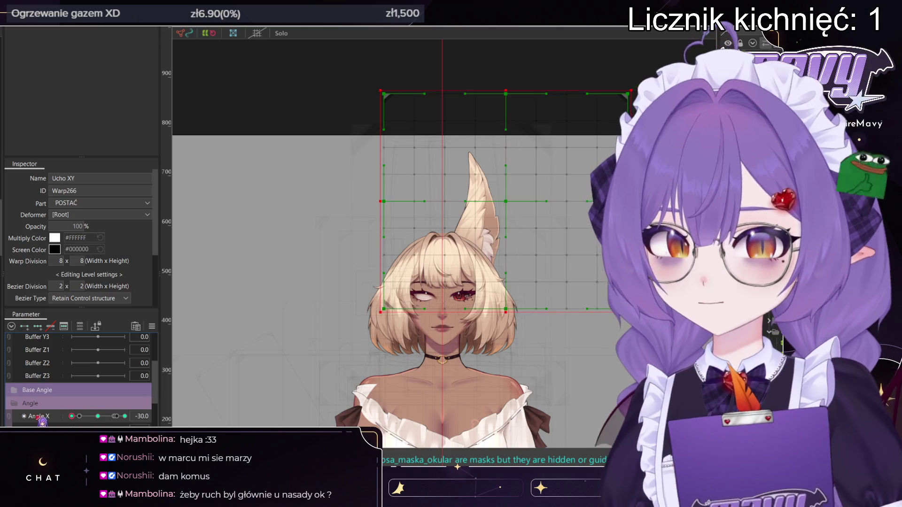
click(97, 416)
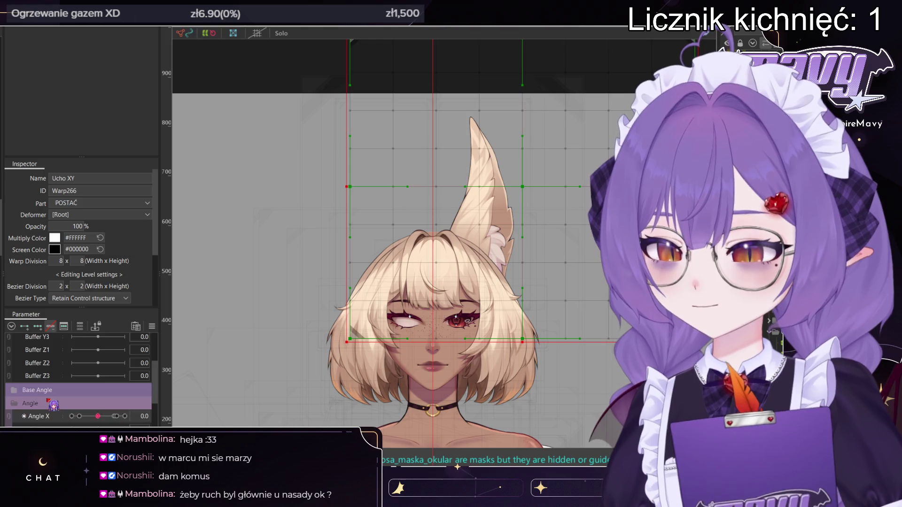
scroll(53, 405, up, 3)
click(23, 380)
click(20, 354)
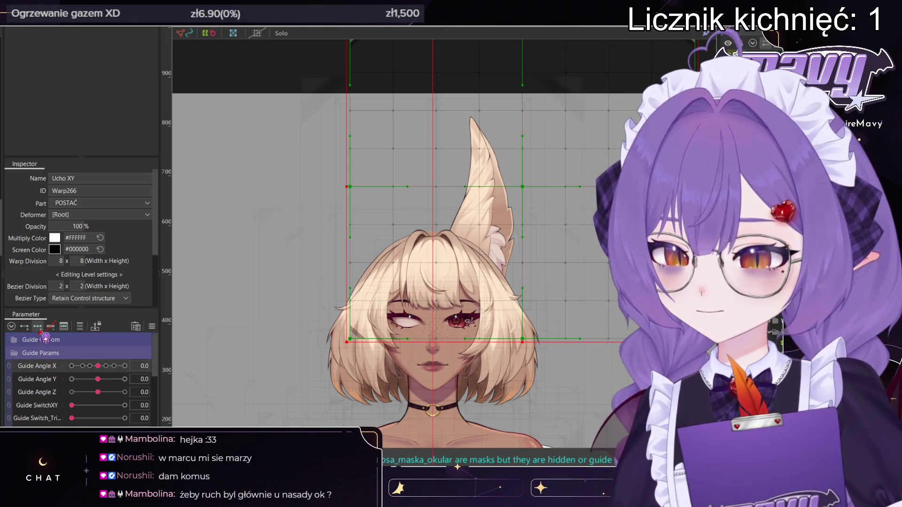
drag(98, 366, 71, 365)
drag(524, 186, 498, 188)
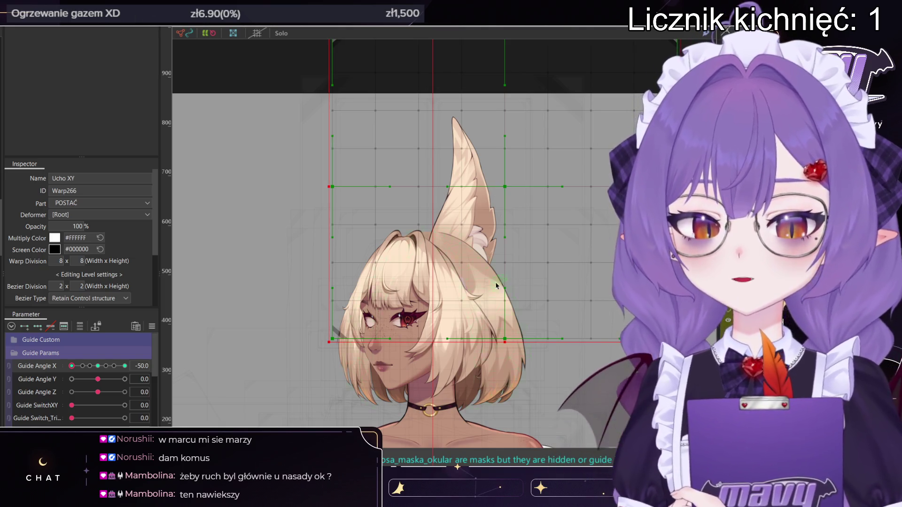
- Select the BACK_HAIR1(FRYZURA1) hair mesh and part BACK_HAIR1_P to inspect how they follow the turn
click(496, 282)
scroll(489, 277, up, 3)
click(484, 268)
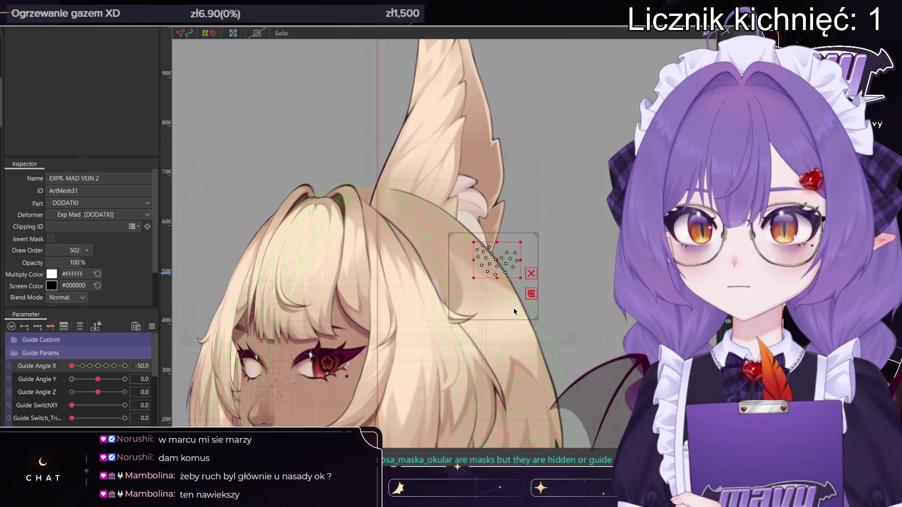
click(519, 330)
scroll(470, 221, down, 4)
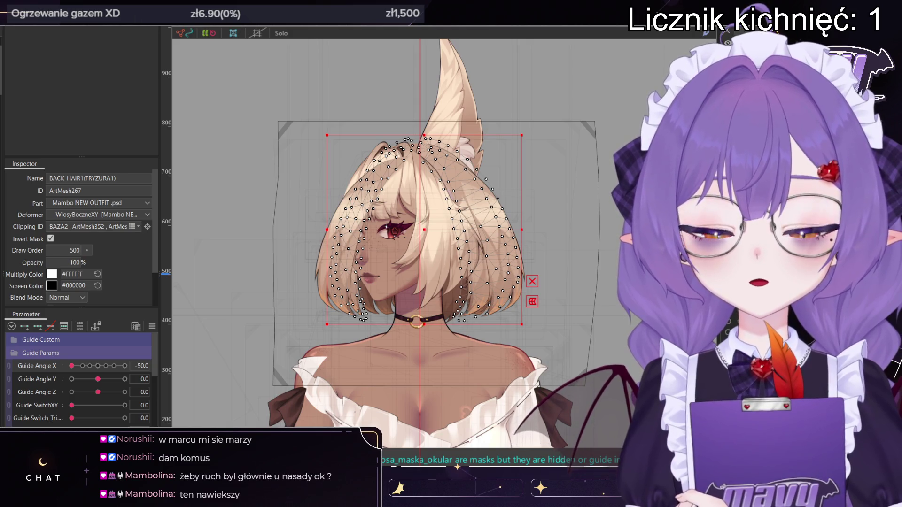
click(477, 235)
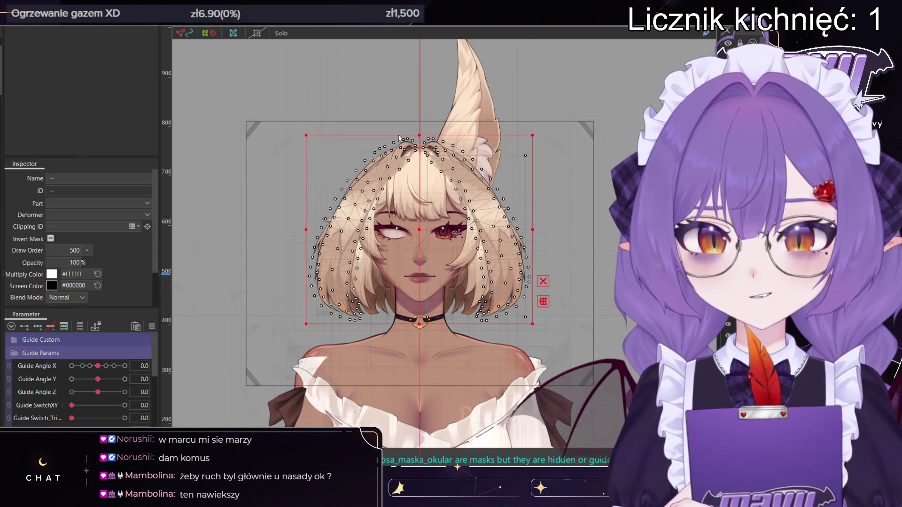
- In the front-facing pose, shift the large back-hair mesh slightly to the left
scroll(398, 137, up, 5)
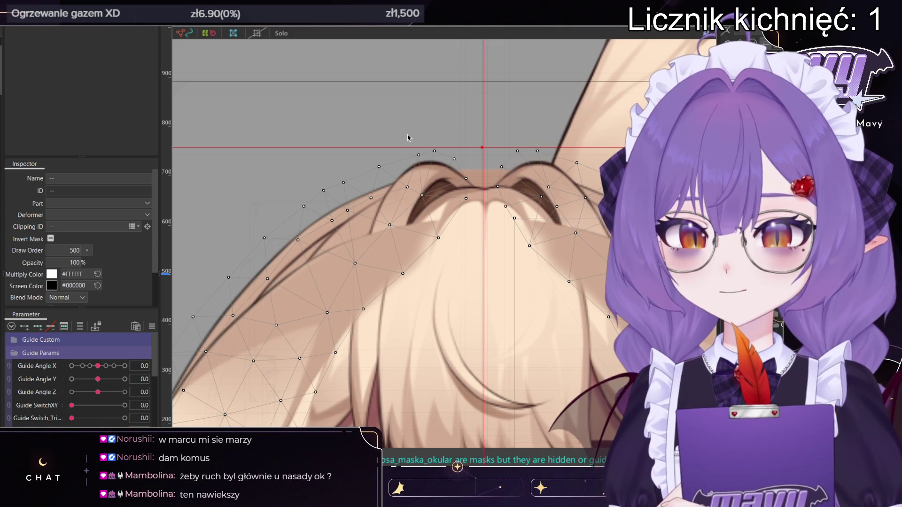
scroll(407, 137, down, 5)
scroll(409, 123, up, 1)
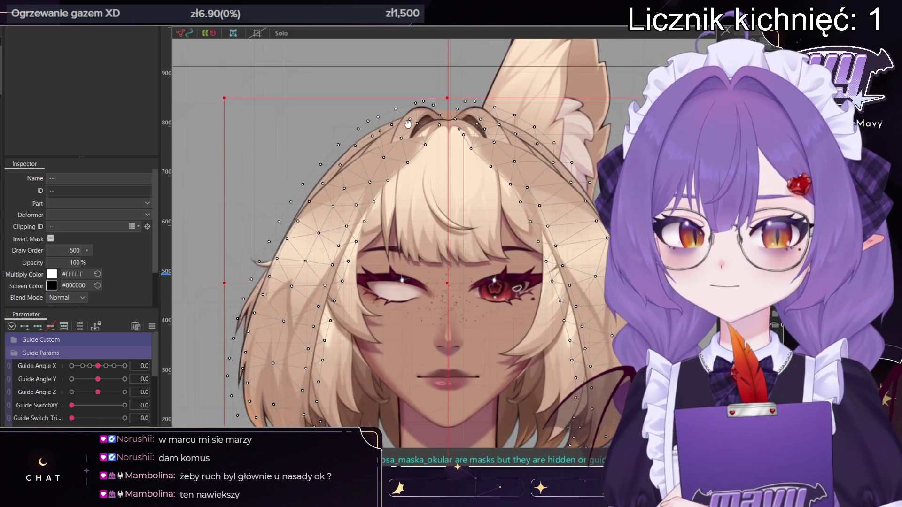
scroll(408, 126, down, 3)
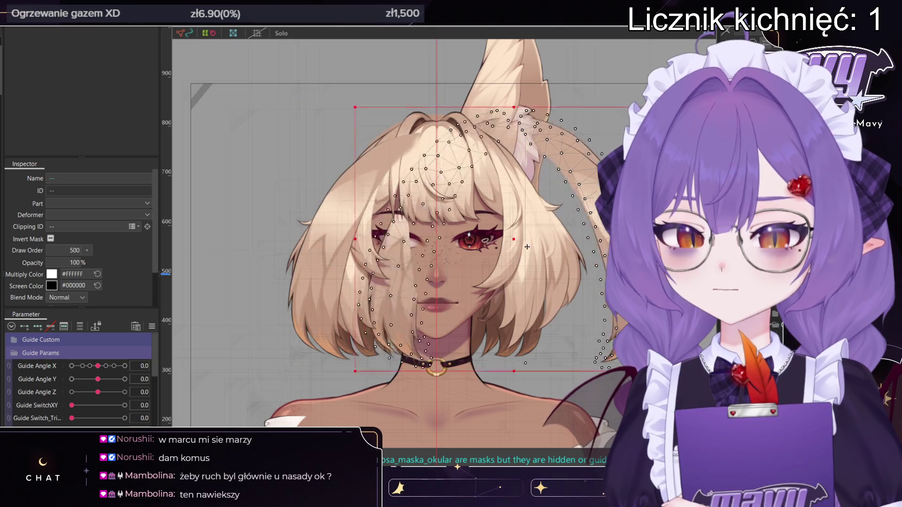
click(540, 234)
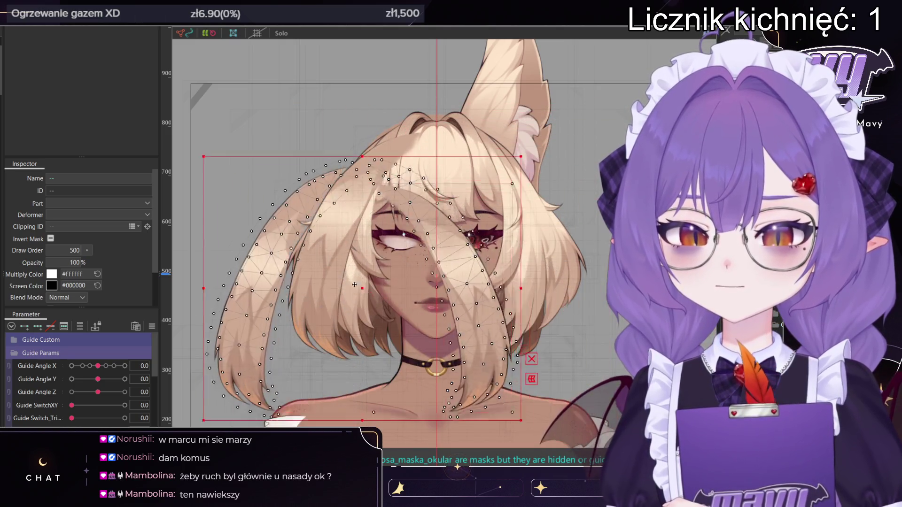
click(389, 232)
drag(389, 232, 380, 231)
- Turn the head to Guide Angle X -50 and reselect the BACK_HAIR1(FRYZURA1) back hair mesh
click(378, 233)
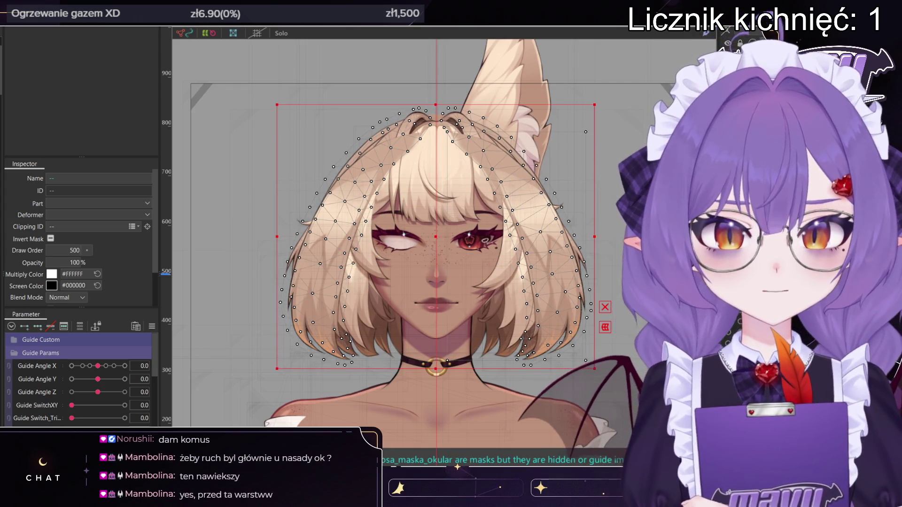
click(506, 395)
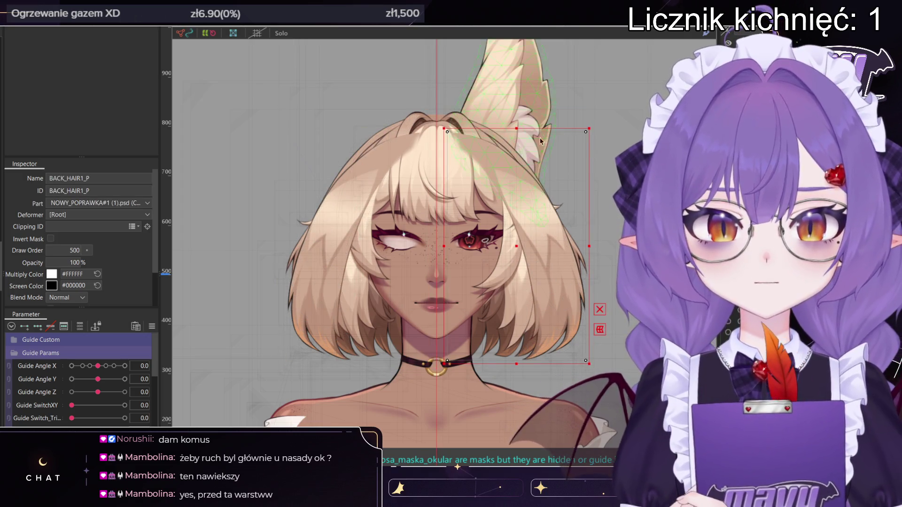
scroll(544, 138, up, 5)
scroll(442, 238, down, 6)
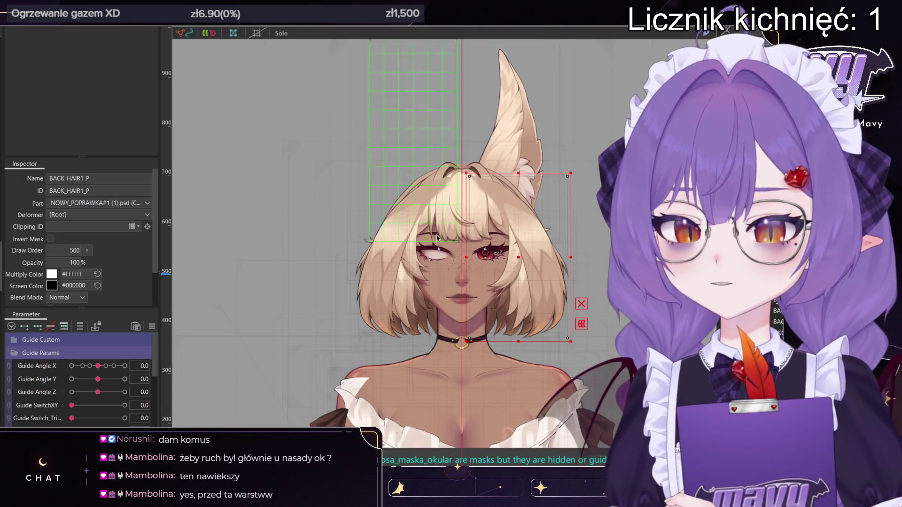
drag(98, 365, 71, 365)
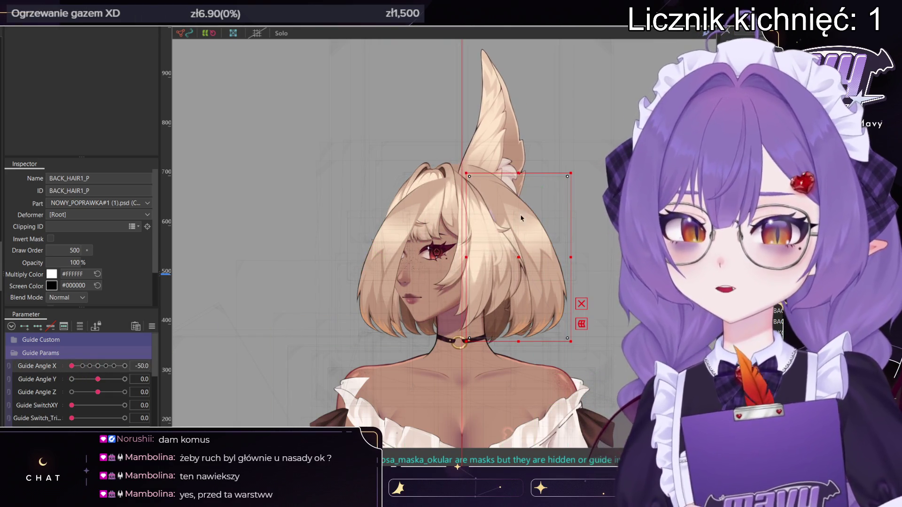
click(568, 187)
click(522, 204)
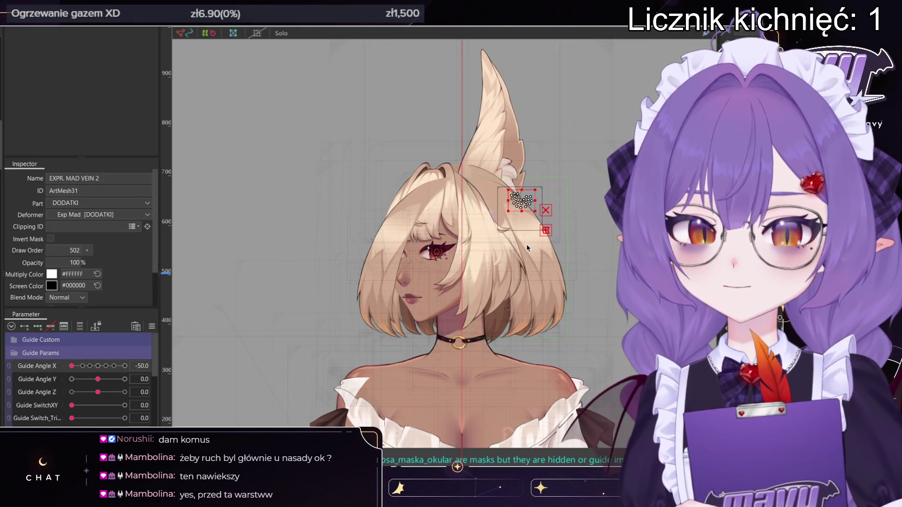
click(527, 214)
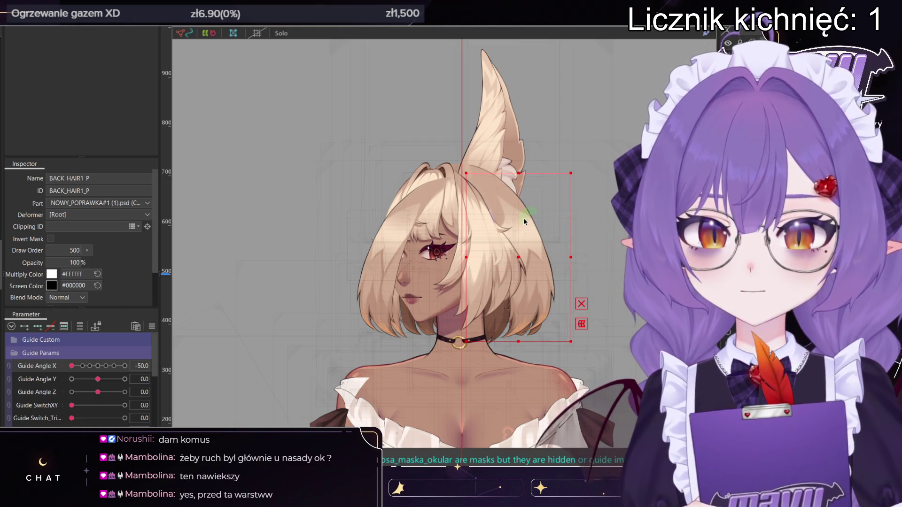
click(538, 258)
click(537, 285)
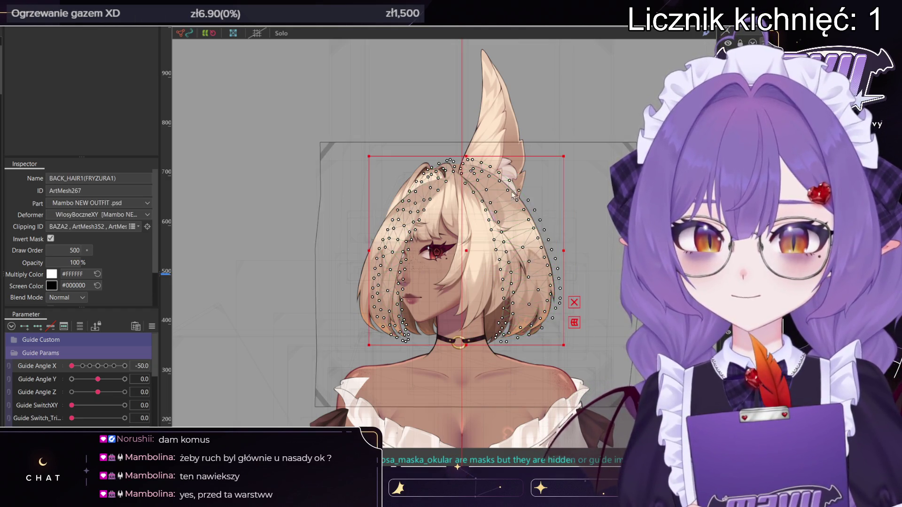
- Use the Deform Brush to push the back hair's right side outward for the -50 turn
key(b)
mouse_move(540, 249)
mouse_down()
mouse_move(519, 235)
mouse_move(518, 185)
mouse_move(545, 211)
mouse_move(540, 202)
mouse_move(547, 238)
mouse_move(539, 307)
mouse_up()
middle_drag(539, 306, 530, 266)
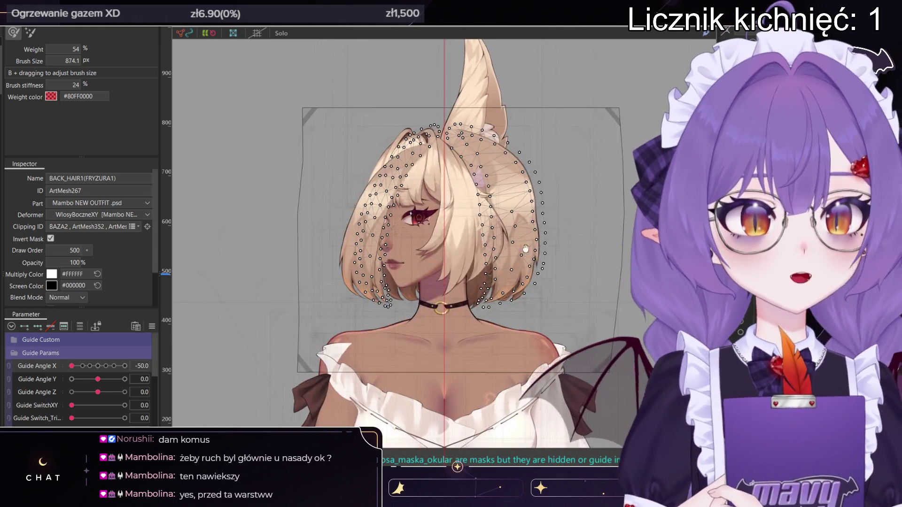
mouse_move(520, 221)
mouse_down()
mouse_move(526, 197)
mouse_move(521, 211)
mouse_move(497, 216)
mouse_up()
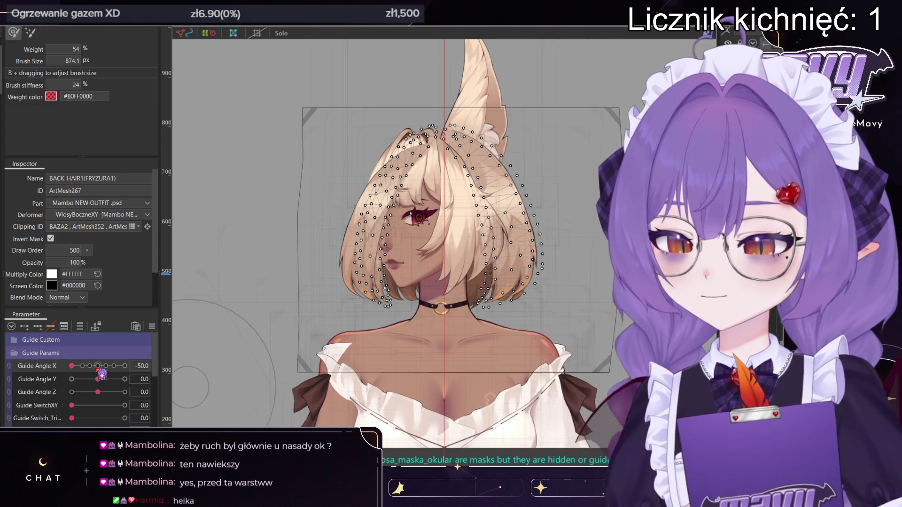
- Set Guide Angle X to 50 and Angle Y to -20, then select the Layer 1 Copy mesh
click(91, 366)
drag(98, 367, 166, 351)
drag(97, 379, 71, 379)
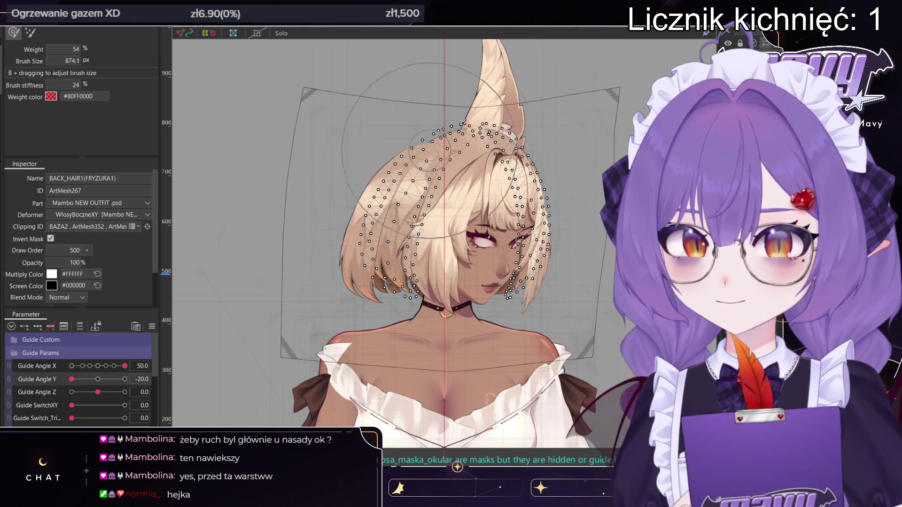
key(v)
middle_drag(439, 18, 472, 60)
click(471, 115)
scroll(501, 206, up, 5)
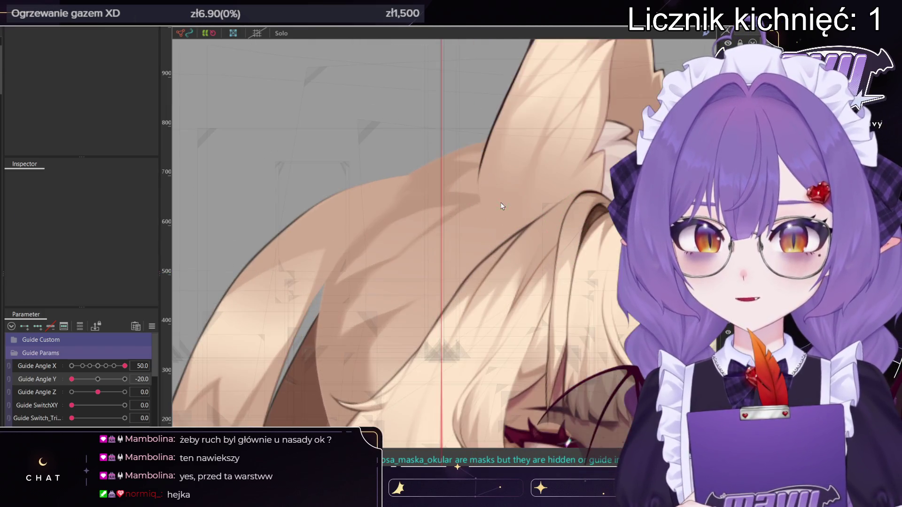
click(456, 206)
scroll(437, 145, down, 5)
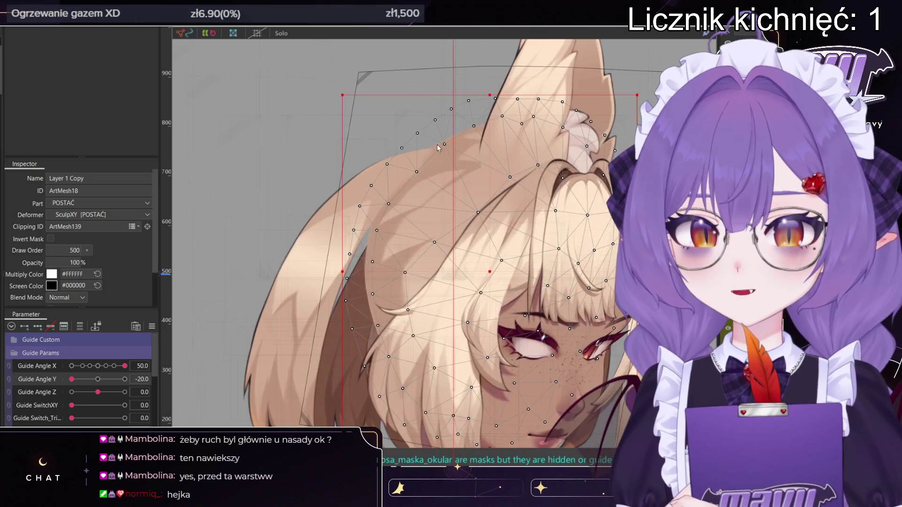
scroll(437, 144, down, 2)
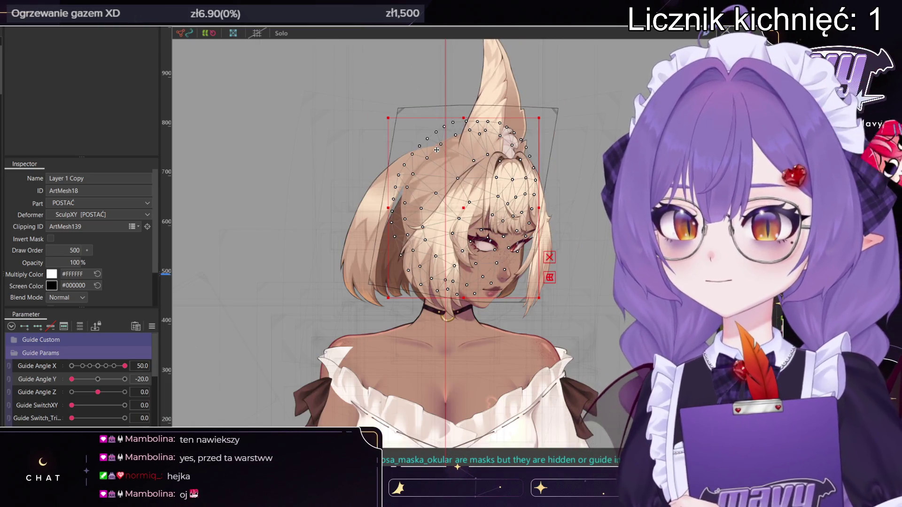
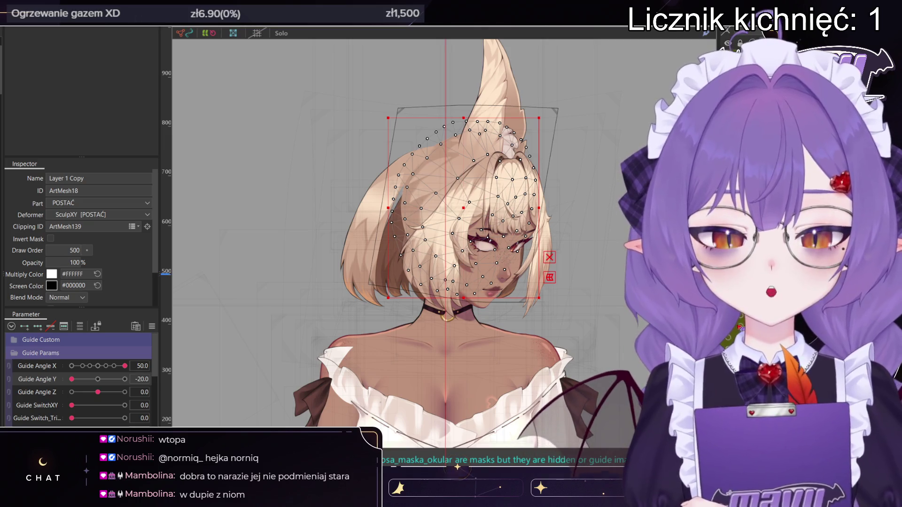
- Enlarge the deform brush and push ArtMesh18's front hair to fit the turned head at Angle X 50
scroll(444, 160, up, 3)
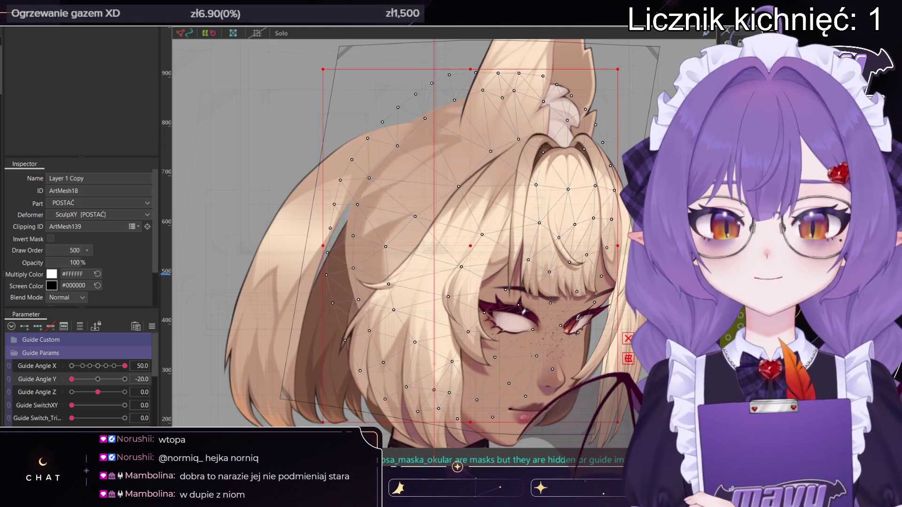
scroll(541, 214, down, 4)
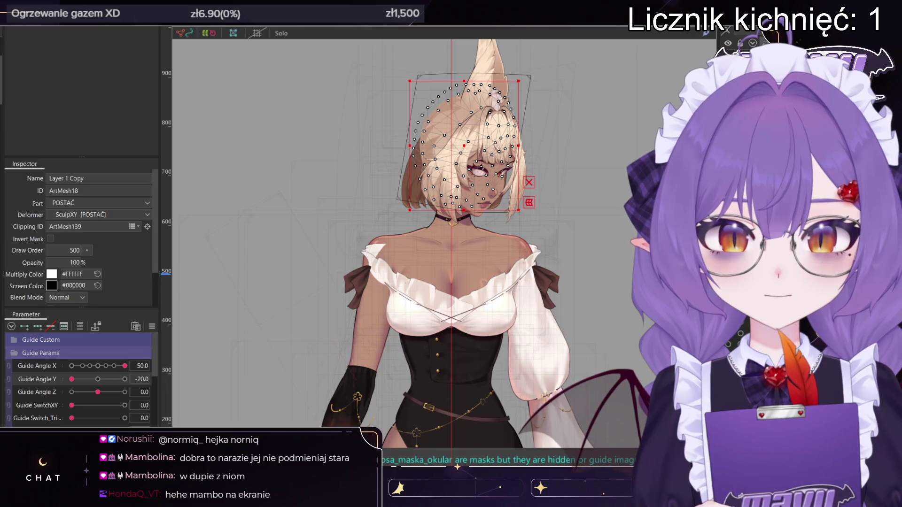
scroll(469, 155, down, 3)
scroll(475, 141, up, 5)
scroll(438, 245, up, 2)
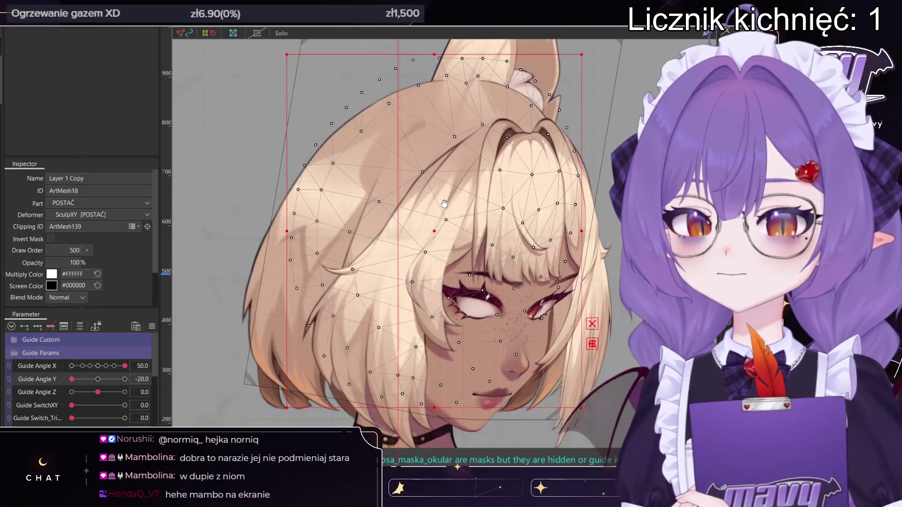
scroll(422, 211, down, 4)
scroll(412, 181, up, 4)
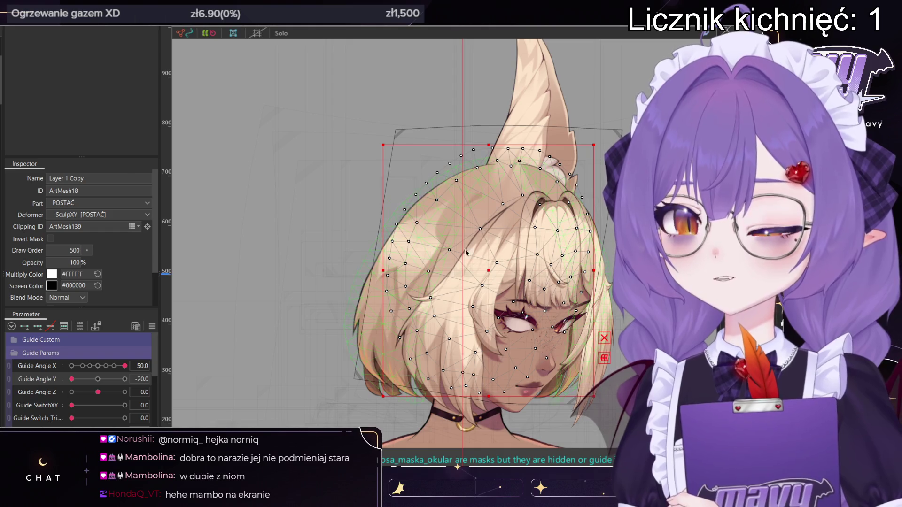
scroll(447, 262, up, 4)
key(b)
scroll(354, 173, down, 4)
mouse_move(355, 173)
mouse_down()
mouse_move(451, 161)
mouse_move(403, 121)
mouse_move(332, 151)
mouse_up()
scroll(417, 197, down, 2)
drag(417, 196, 422, 178)
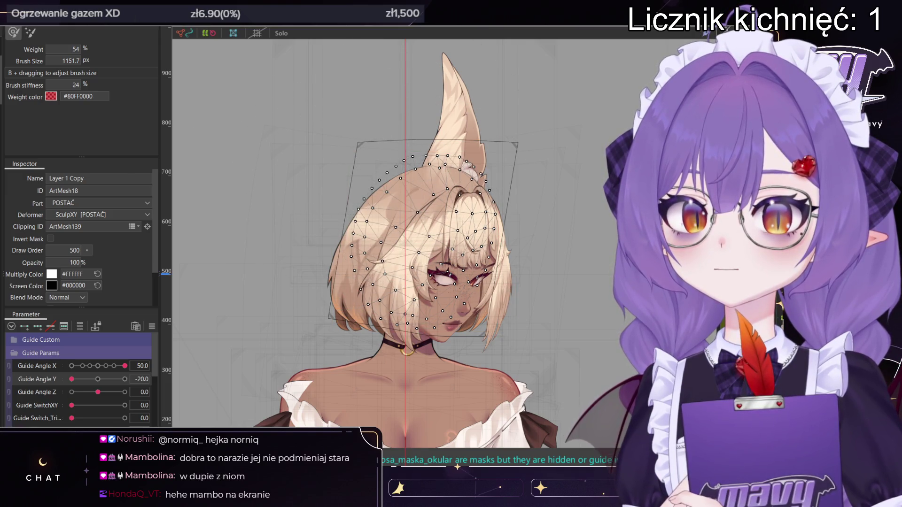
- Select the BACK_HAIR1 hair mesh for reshaping
key(v)
click(381, 223)
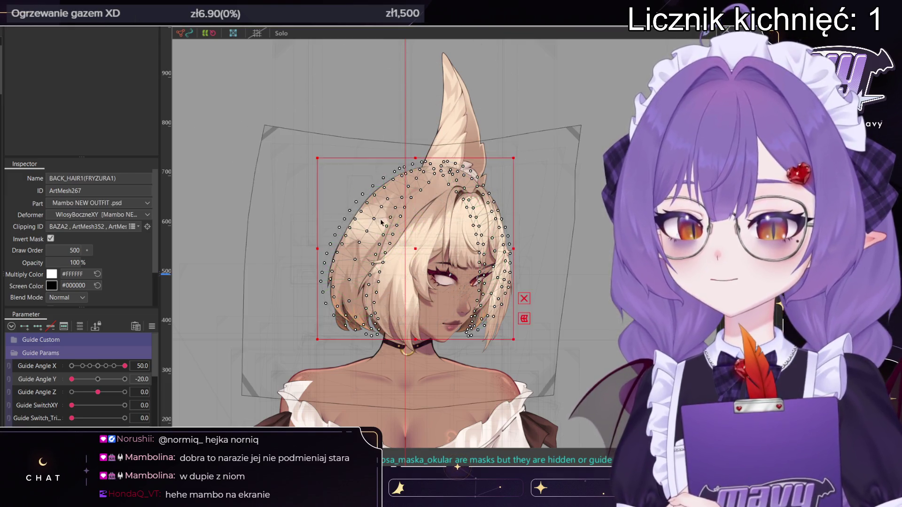
key(b)
scroll(398, 163, up, 5)
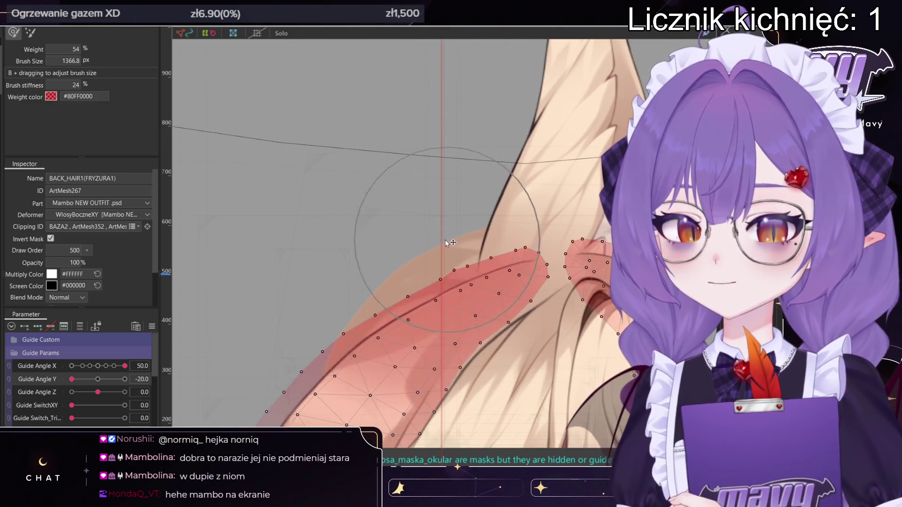
scroll(445, 239, down, 5)
key(v)
click(531, 55)
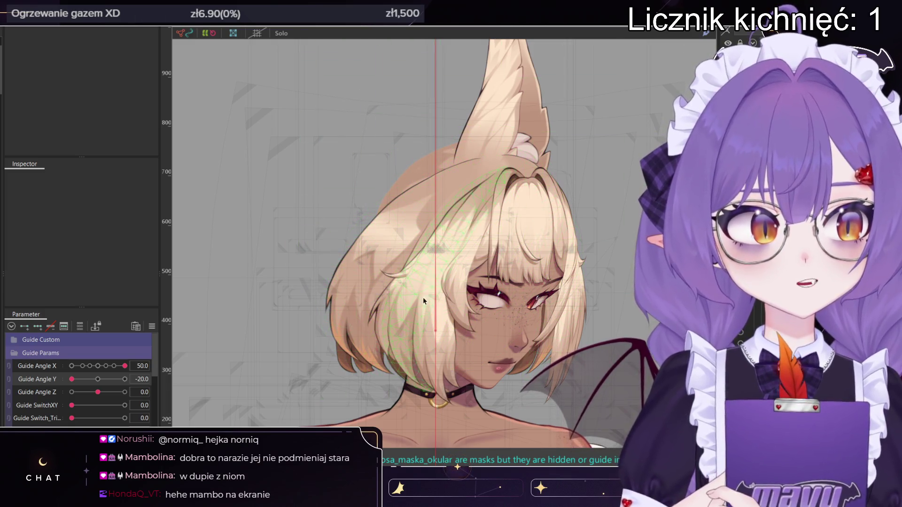
click(471, 277)
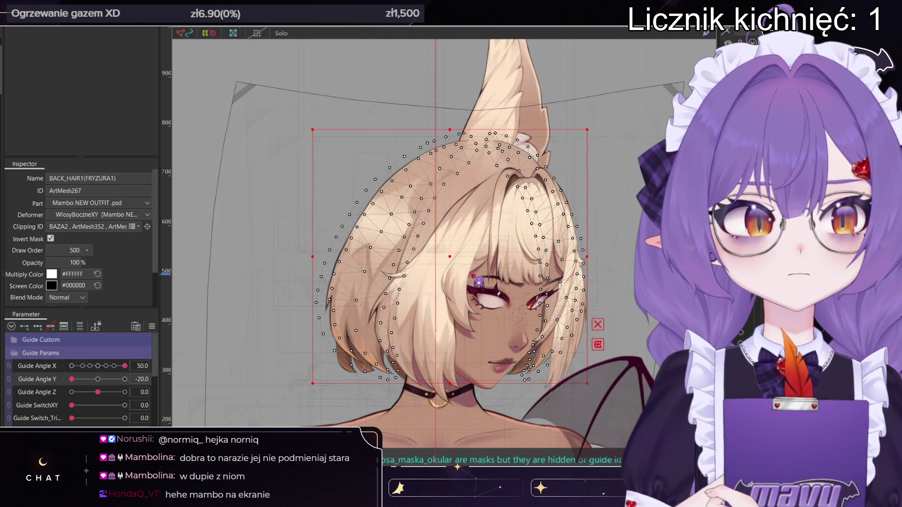
scroll(471, 277, down, 3)
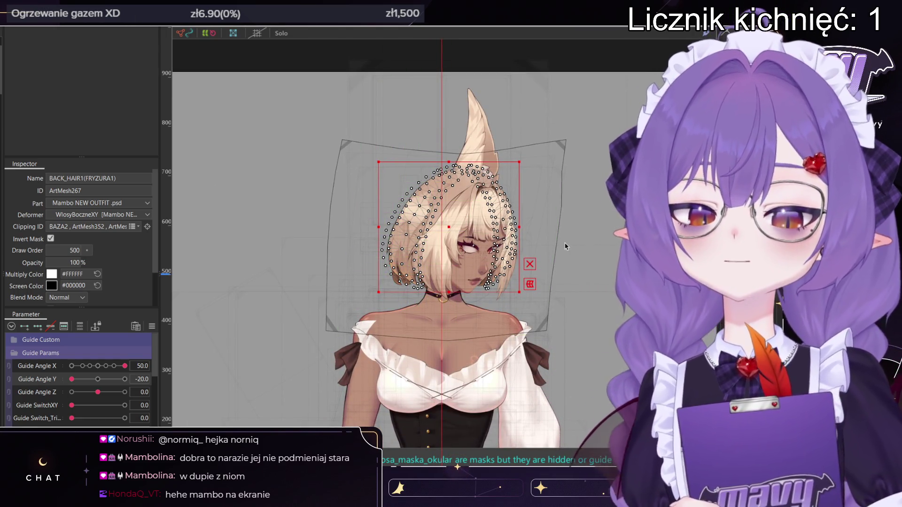
- Select the UCHO2_P and UCHO1_P ear meshes with the head turned to Guide Angle X -50
click(477, 123)
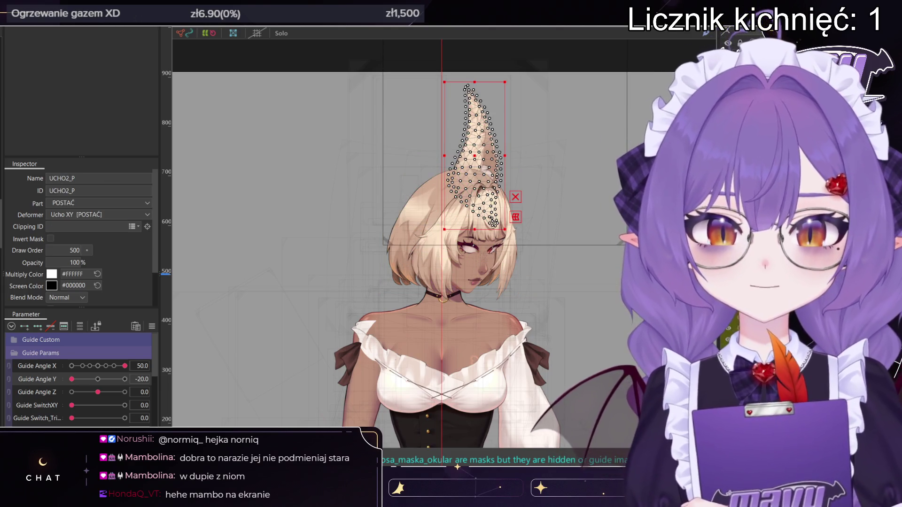
shift+click(474, 186)
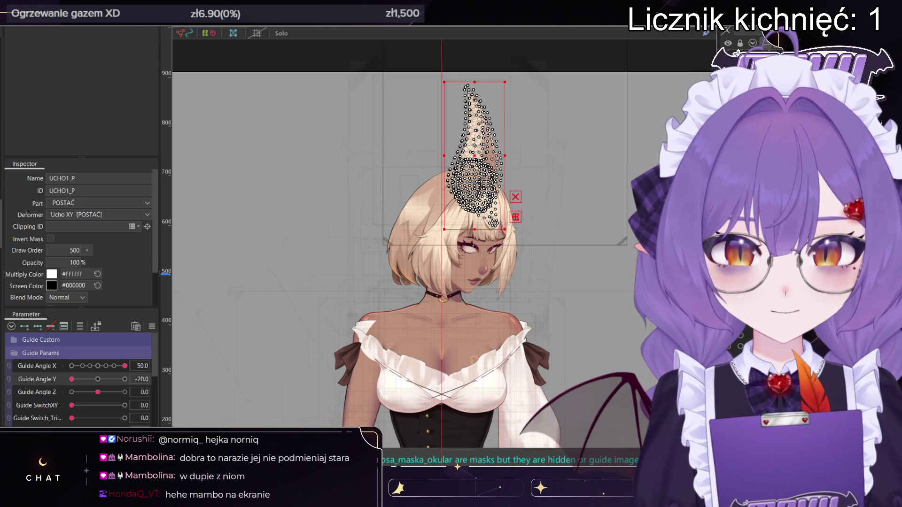
click(71, 366)
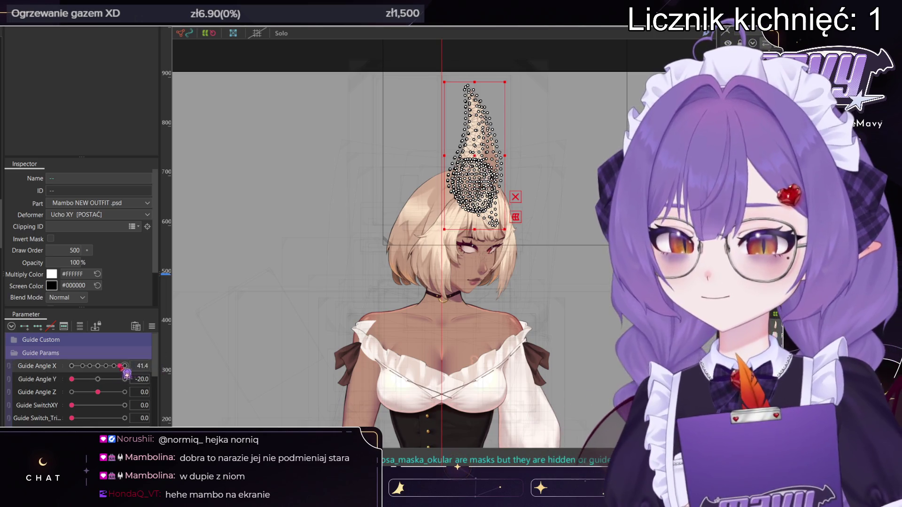
click(363, 253)
scroll(470, 300, up, 5)
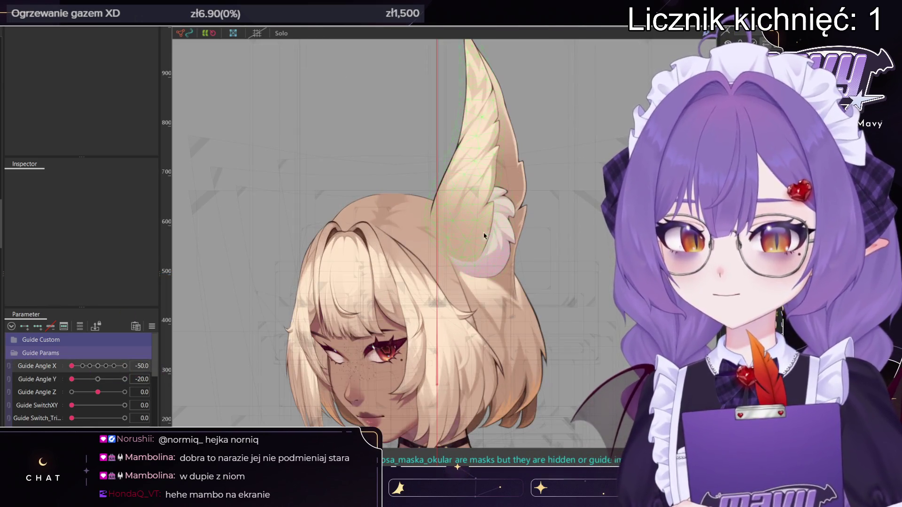
click(477, 235)
scroll(449, 231, down, 5)
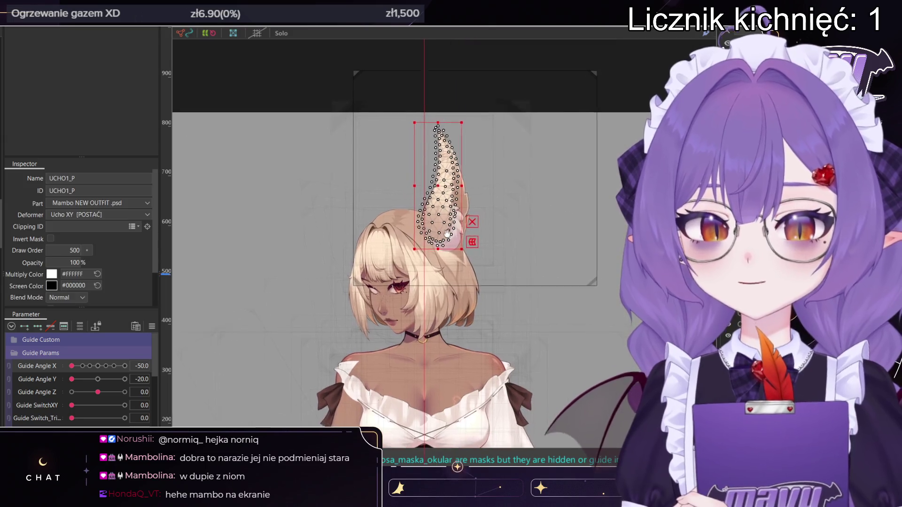
- Shift the Ucho XY warp deformer at Angle X -50, with Guide Angle Y reset to 0
click(356, 263)
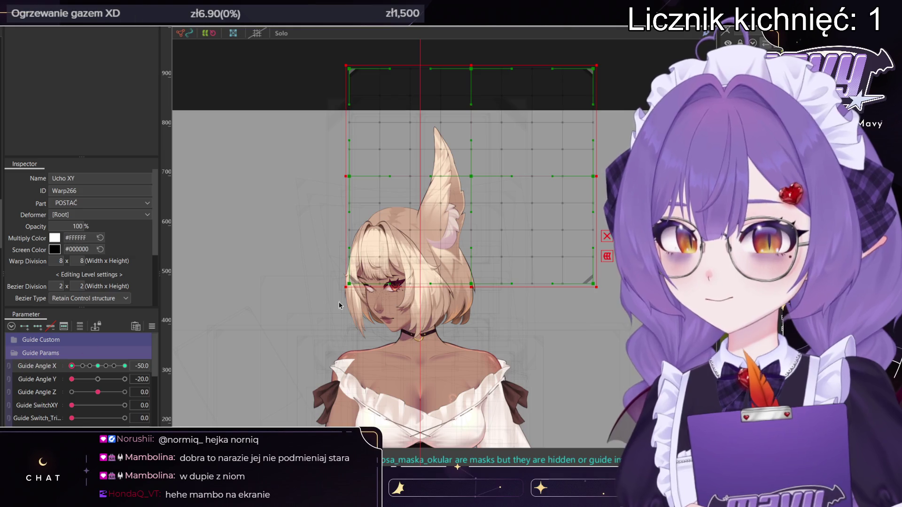
drag(471, 176, 458, 175)
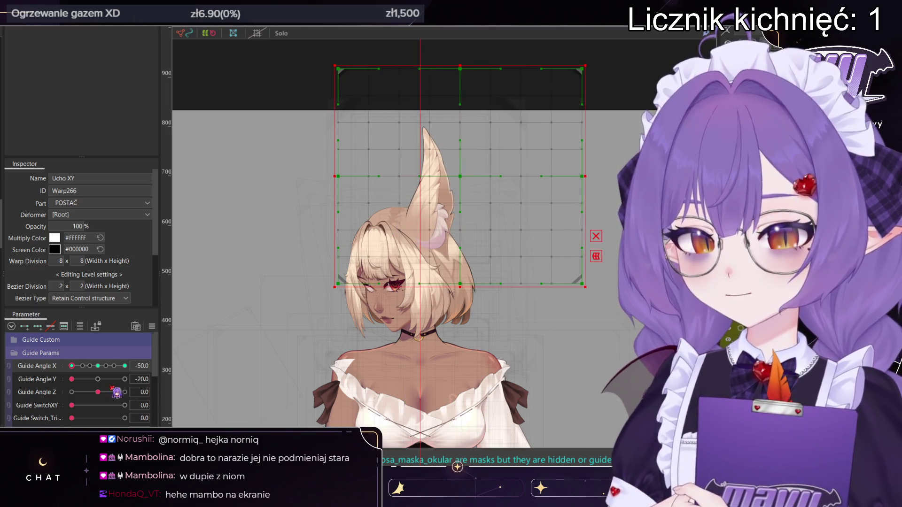
click(89, 366)
drag(89, 365, 45, 362)
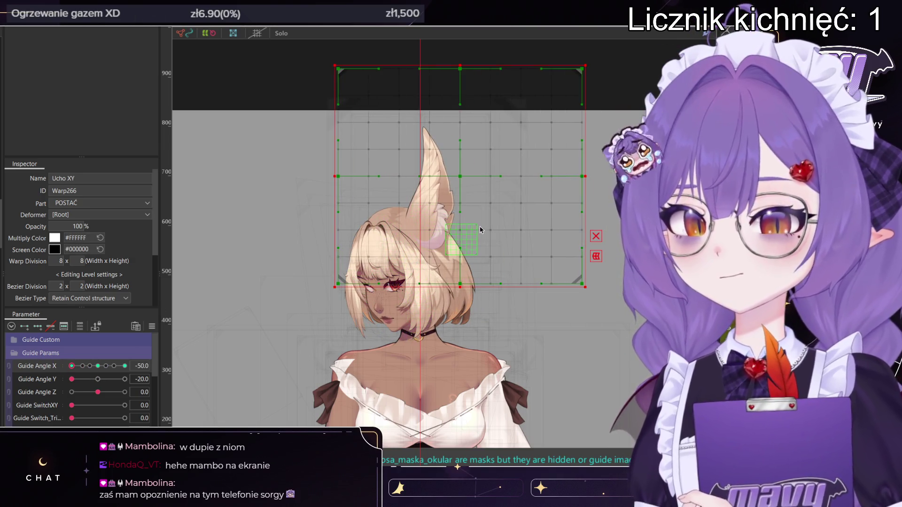
click(98, 379)
mouse_move(71, 366)
mouse_down()
mouse_move(79, 366)
mouse_move(71, 366)
mouse_up()
drag(463, 173, 491, 175)
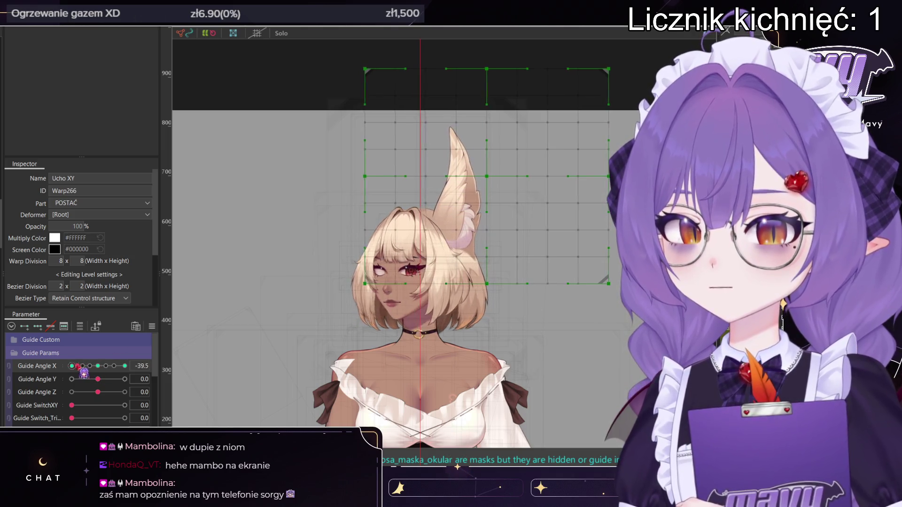
- Nudge the Ucho XY deformer slightly left at Angle X -50, then sweep Angle X to 50 to check
click(98, 365)
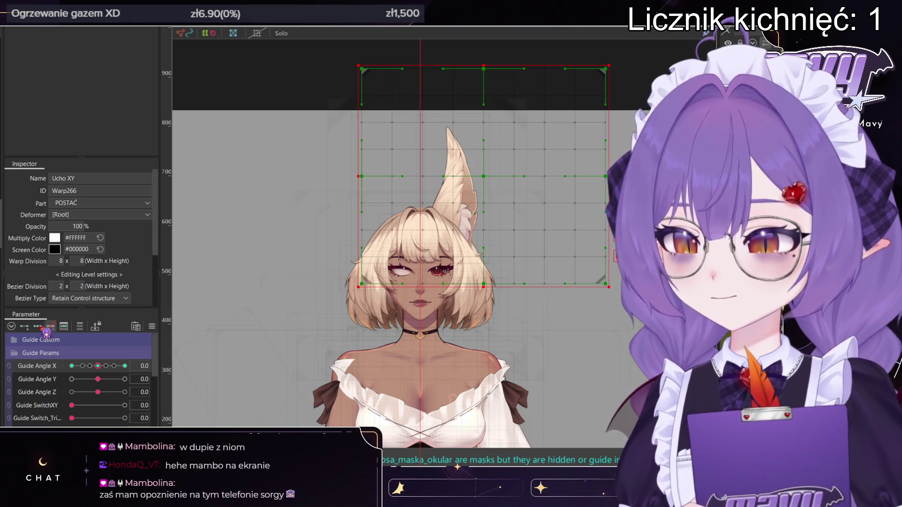
click(71, 366)
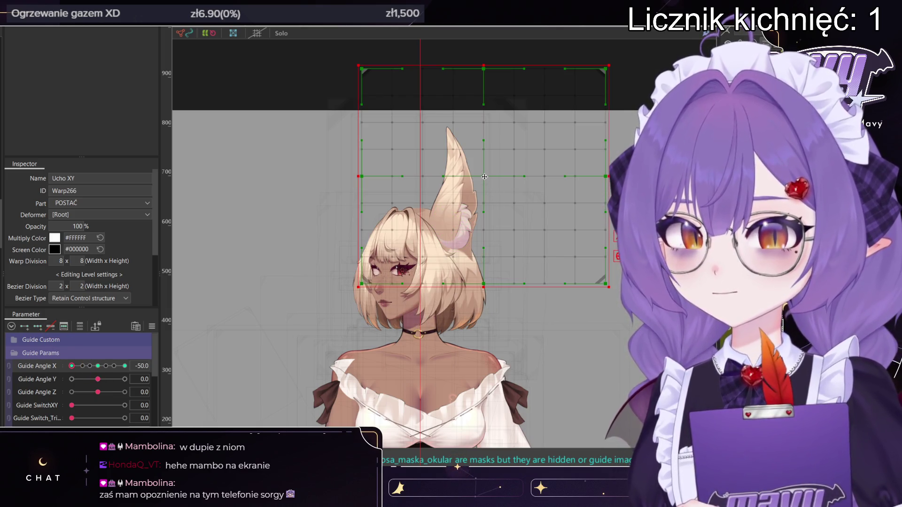
drag(484, 175, 479, 176)
drag(73, 366, 125, 366)
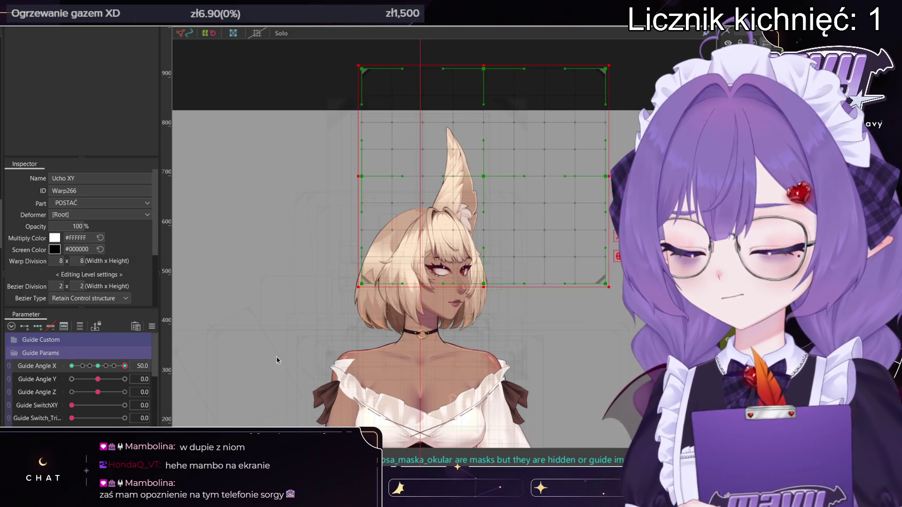
- Bend the upper ear slightly right with an enlarged deform brush and preview the Angle X head turn
key(b)
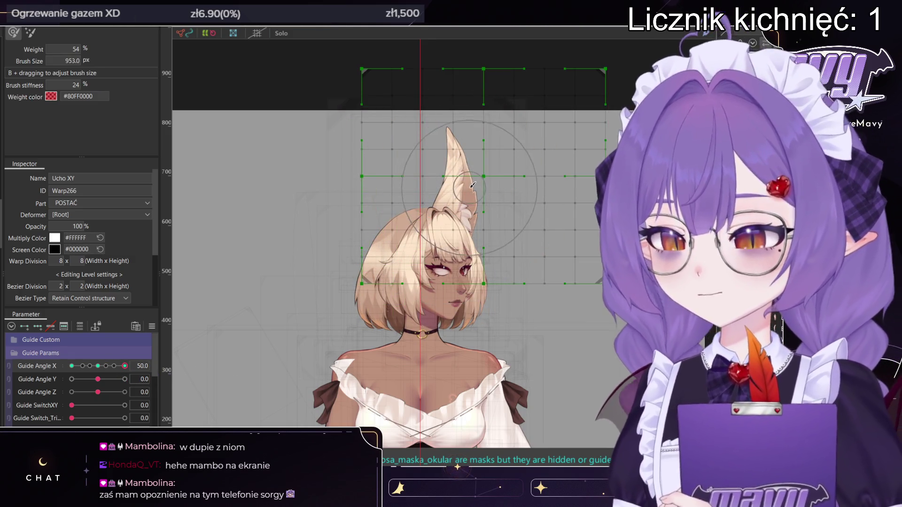
key(ctrl+h)
mouse_move(469, 187)
mouse_down()
mouse_move(450, 203)
mouse_move(411, 179)
mouse_up()
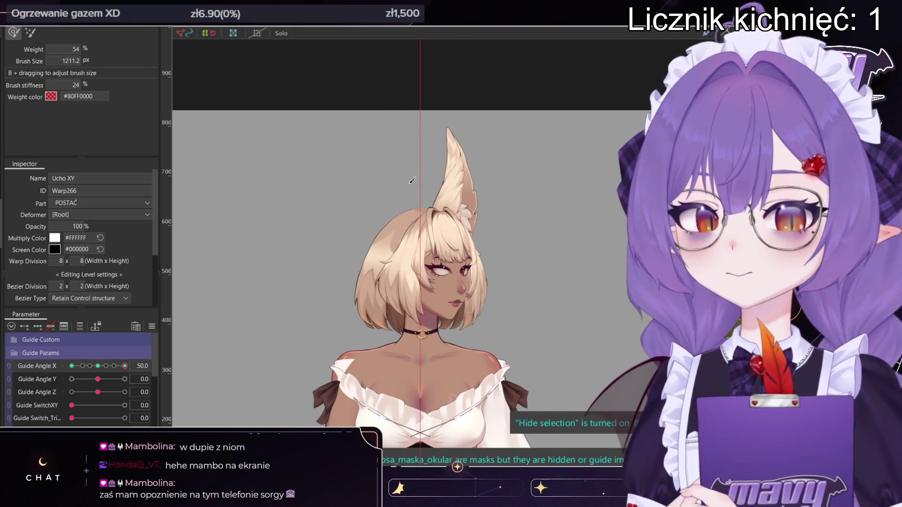
drag(403, 112, 435, 120)
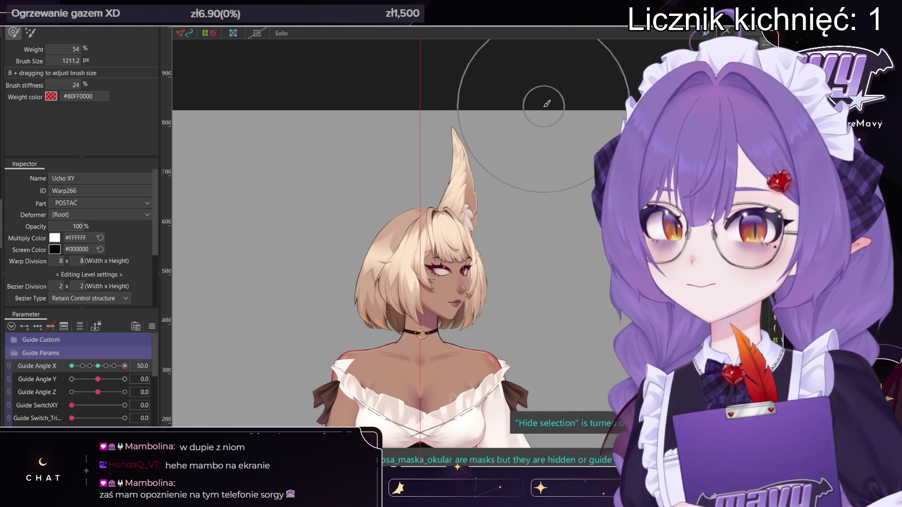
drag(125, 366, 71, 366)
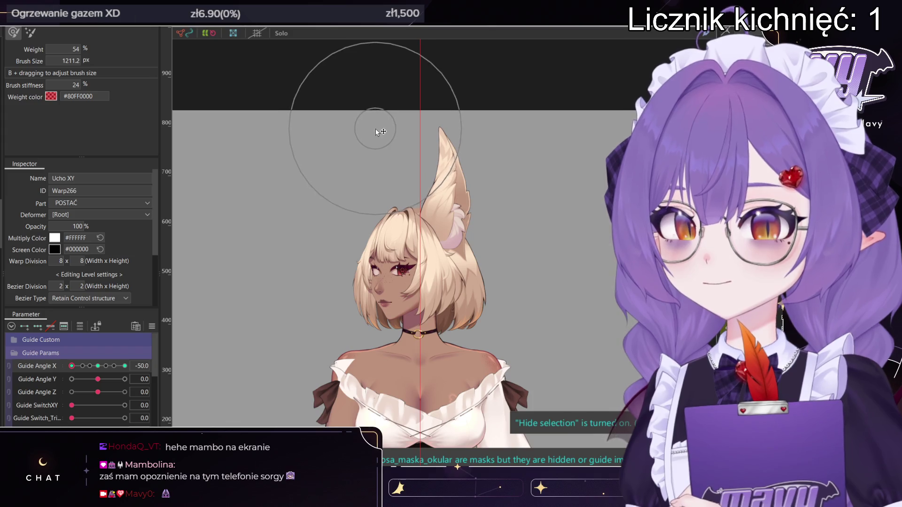
mouse_move(71, 366)
mouse_down()
mouse_move(89, 366)
mouse_move(57, 357)
mouse_move(188, 354)
mouse_up()
key(v)
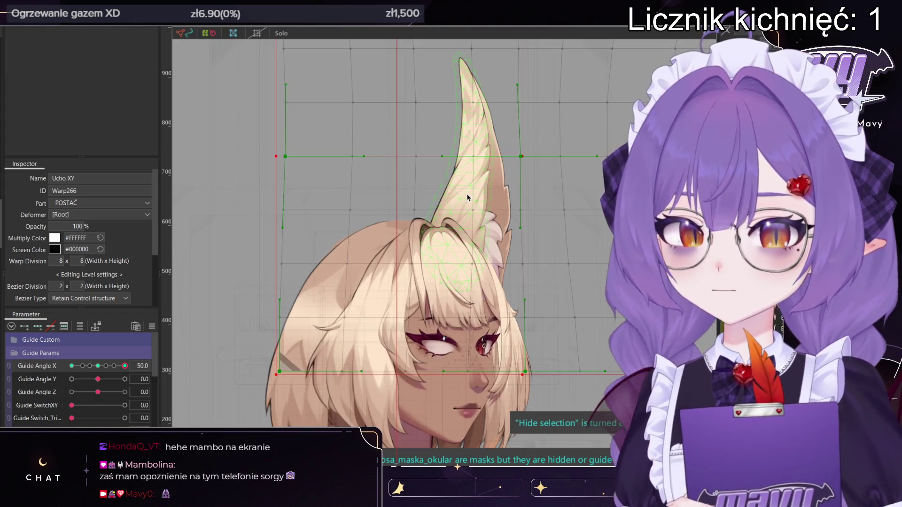
- Paint blend weights onto UCHO1_P at Guide Angle X 50 with the brush shrunk to about 776 px
click(473, 197)
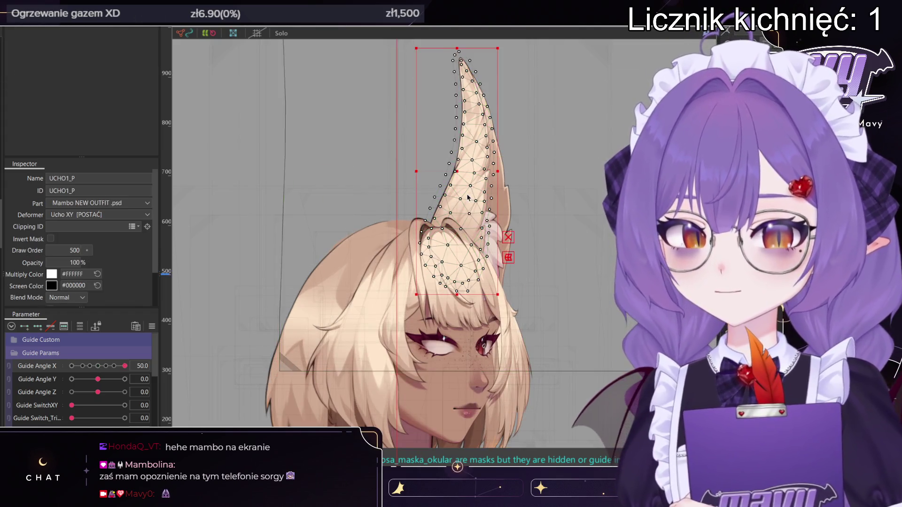
click(98, 366)
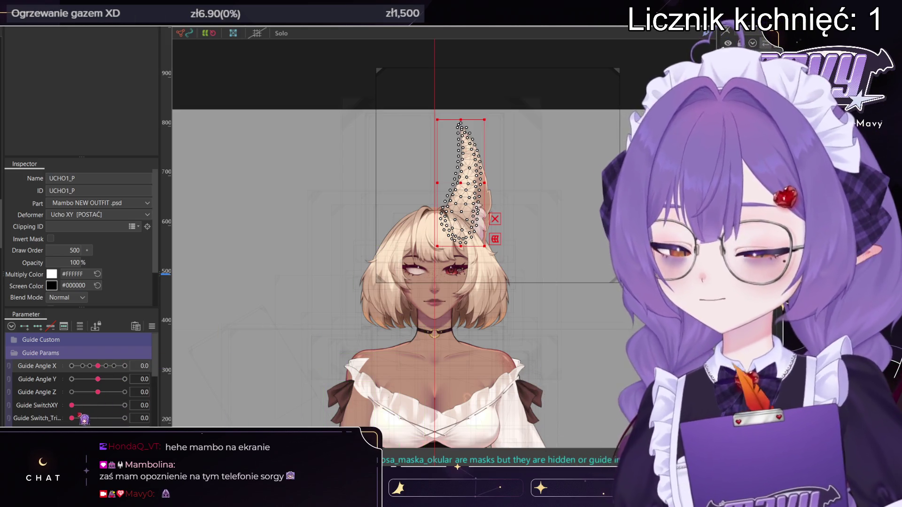
scroll(80, 380, down, 5)
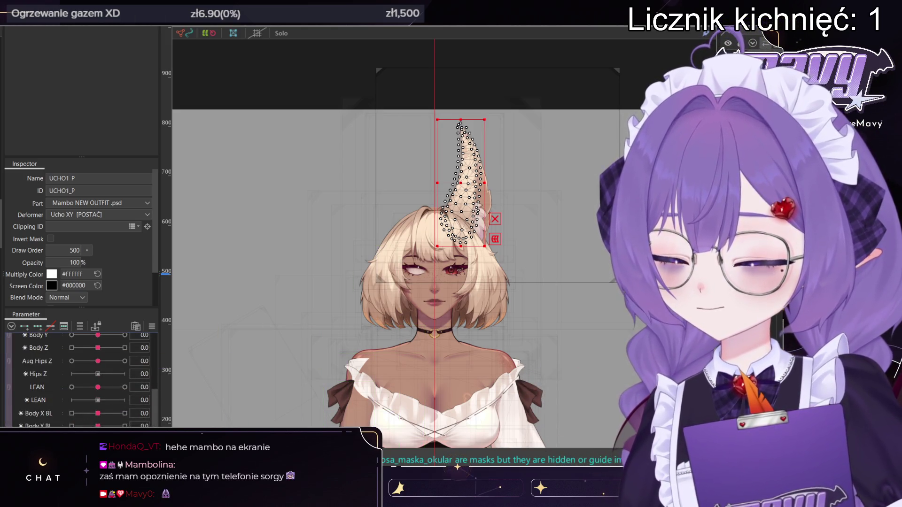
scroll(80, 381, up, 5)
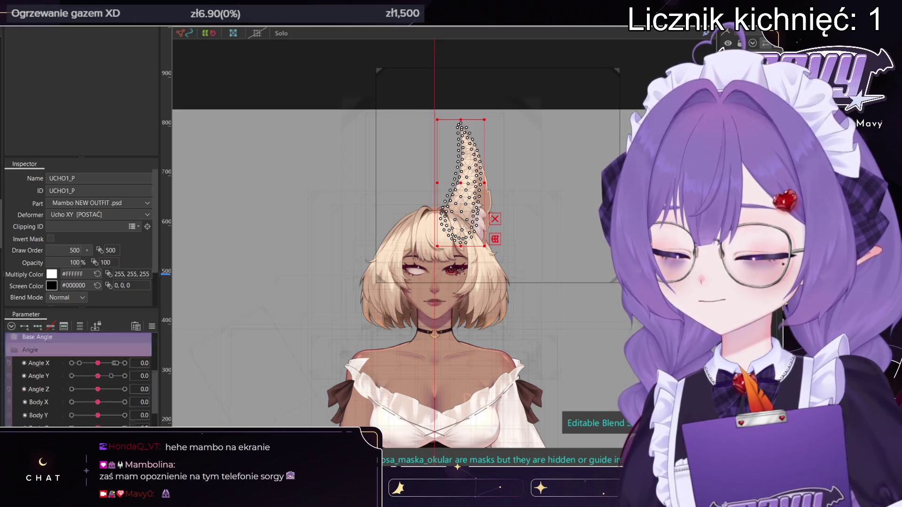
click(125, 366)
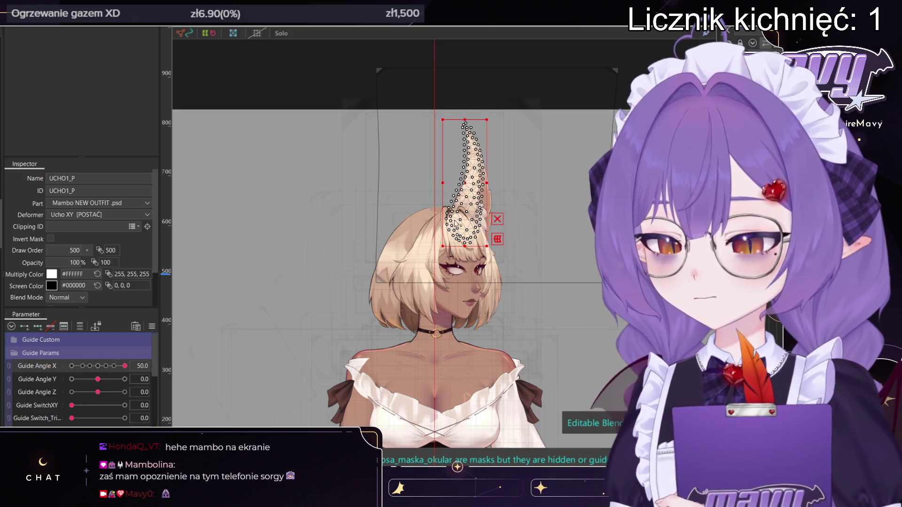
key(b)
scroll(480, 168, up, 3)
key(ctrl+h)
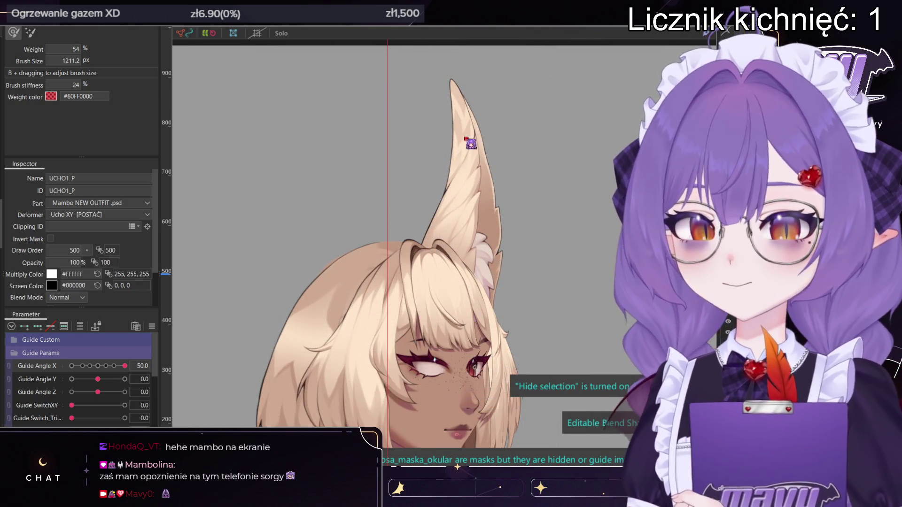
drag(467, 141, 451, 155)
mouse_move(539, 241)
mouse_down()
mouse_move(553, 247)
mouse_move(551, 286)
mouse_up()
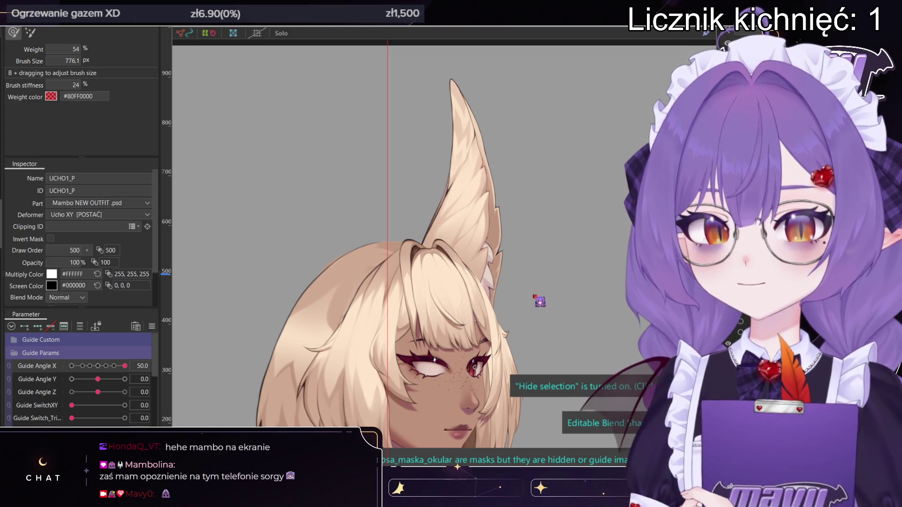
mouse_move(565, 224)
mouse_down()
mouse_move(539, 199)
mouse_move(519, 213)
mouse_move(532, 188)
mouse_up()
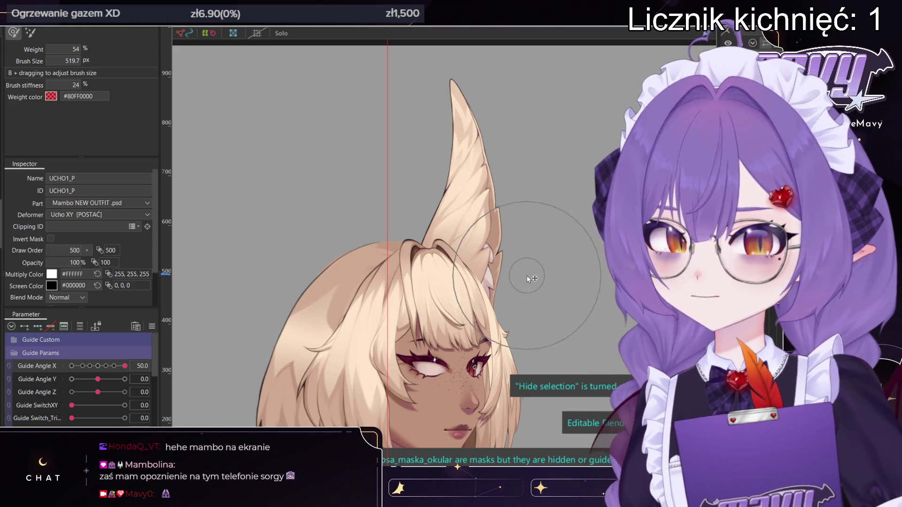
scroll(516, 291, down, 3)
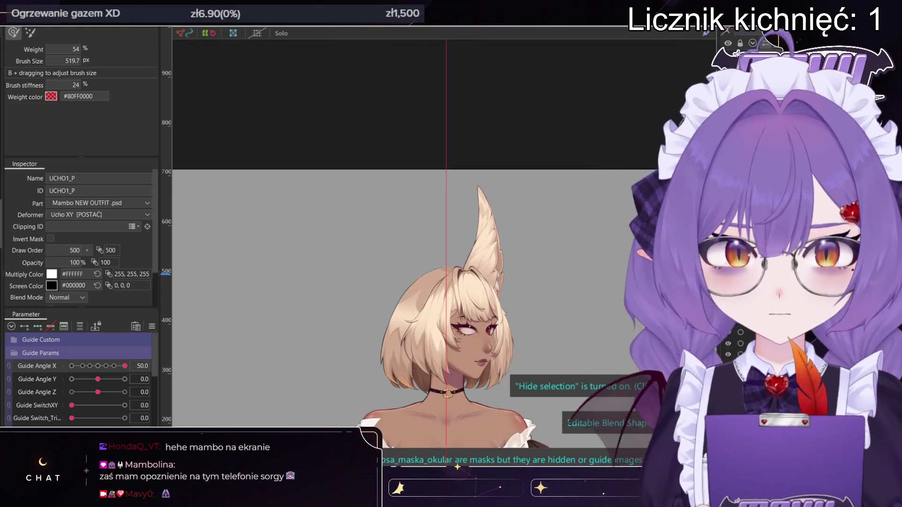
- Paint blend weights onto UCHO2_P with a 520 px brush, then preview the animated model
click(484, 221)
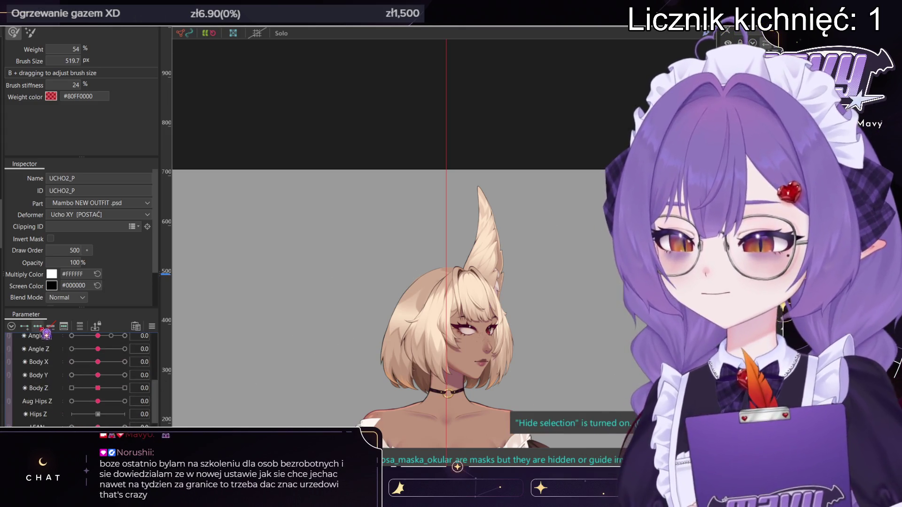
scroll(519, 214, up, 2)
scroll(556, 223, up, 2)
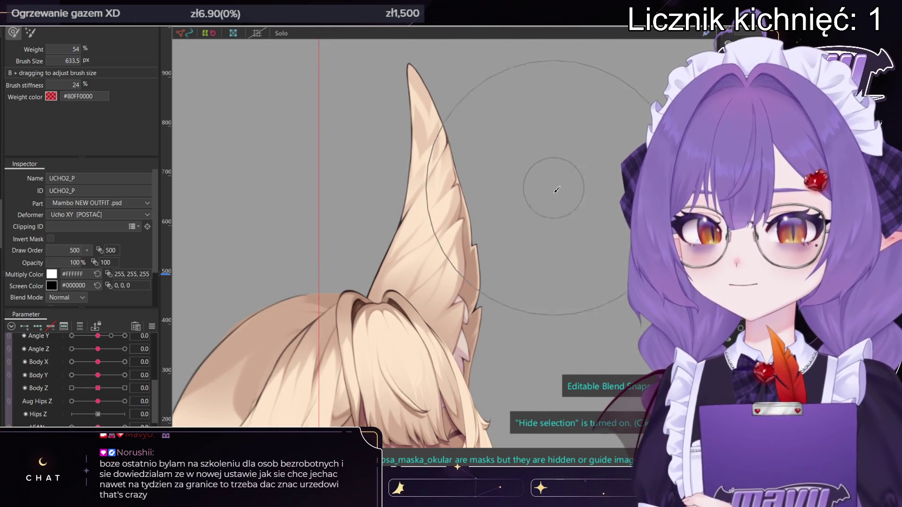
middle_drag(565, 267, 541, 169)
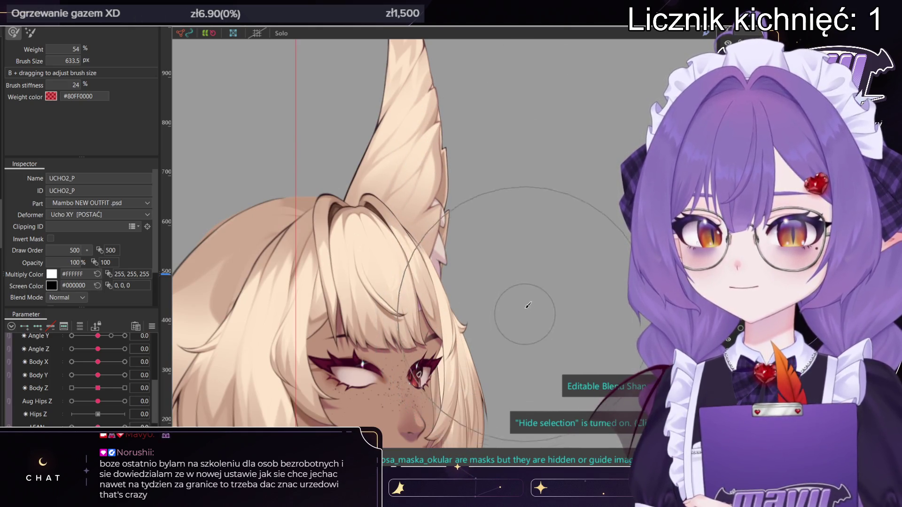
scroll(510, 331, down, 3)
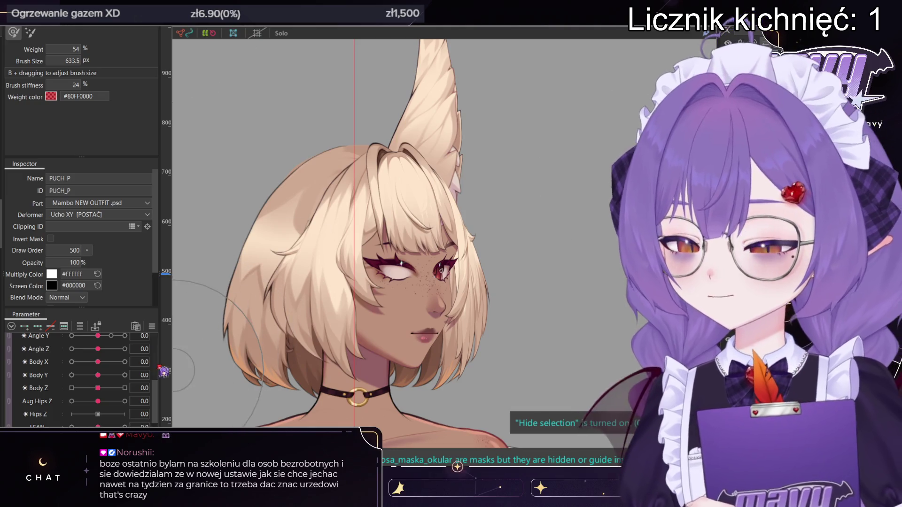
key(v)
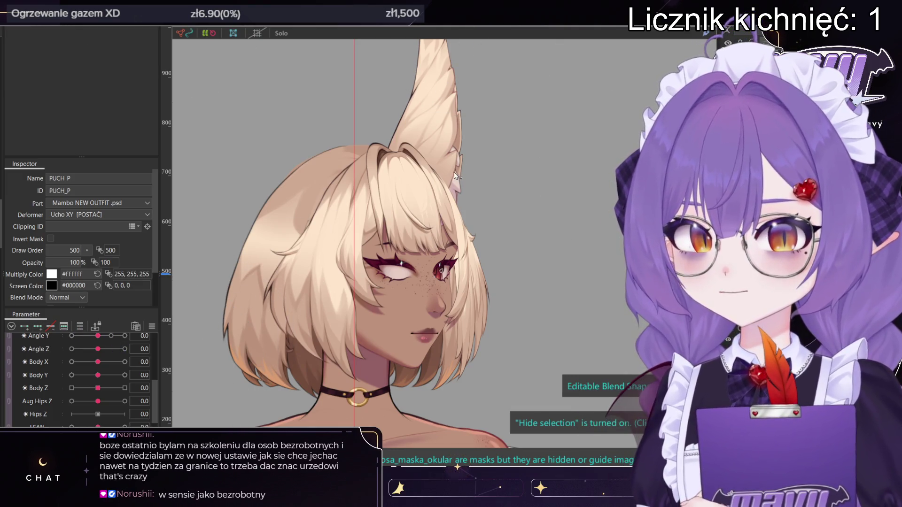
key(b)
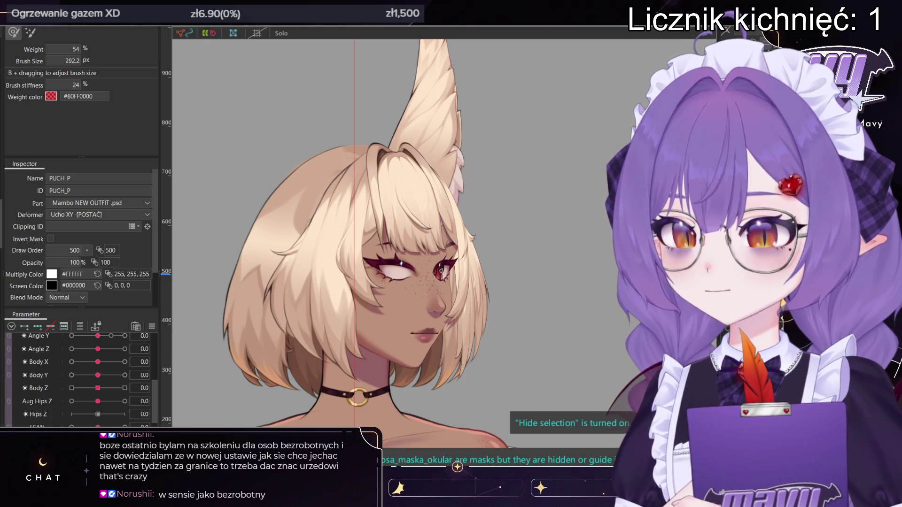
key(alt+Tab)
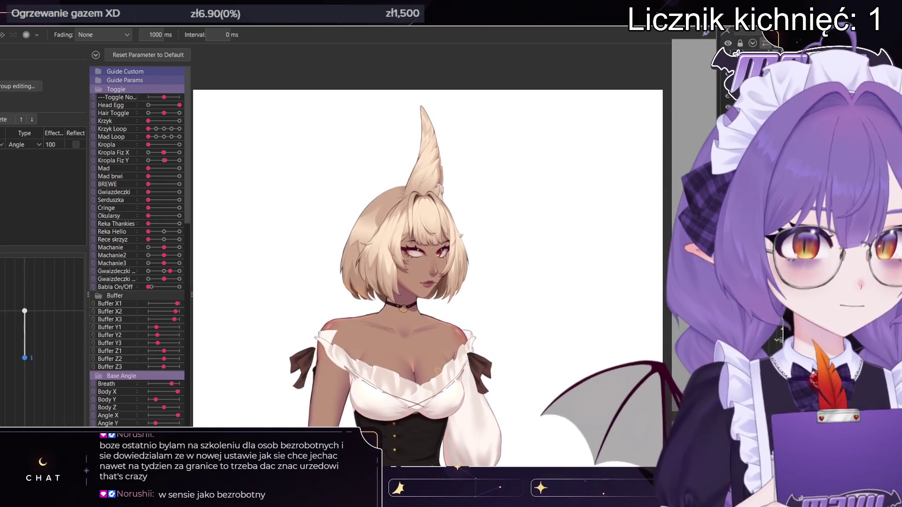
key(alt+Tab)
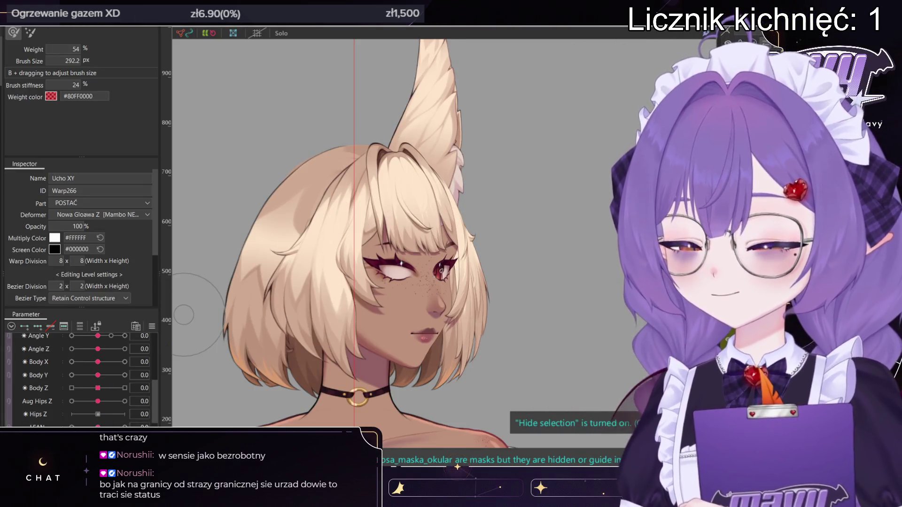
- Turn the guide head to Angle X -50, exit the brush, and pick Ucho XY then UCHO1_P
scroll(89, 412, up, 5)
scroll(109, 369, up, 3)
click(72, 365)
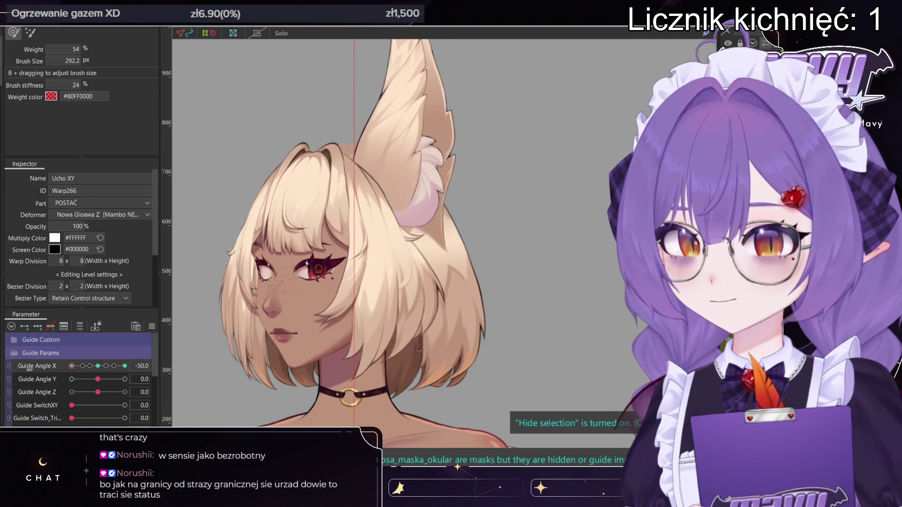
scroll(482, 80, down, 2)
key(v)
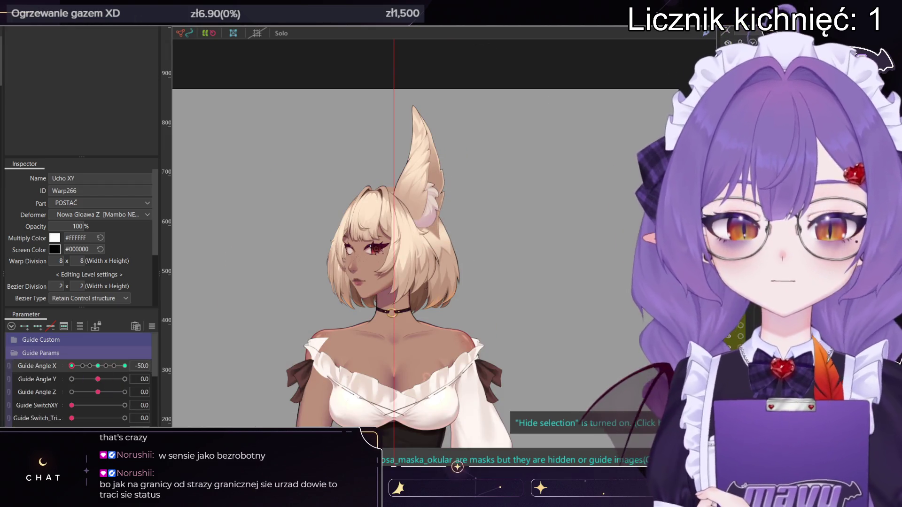
click(426, 197)
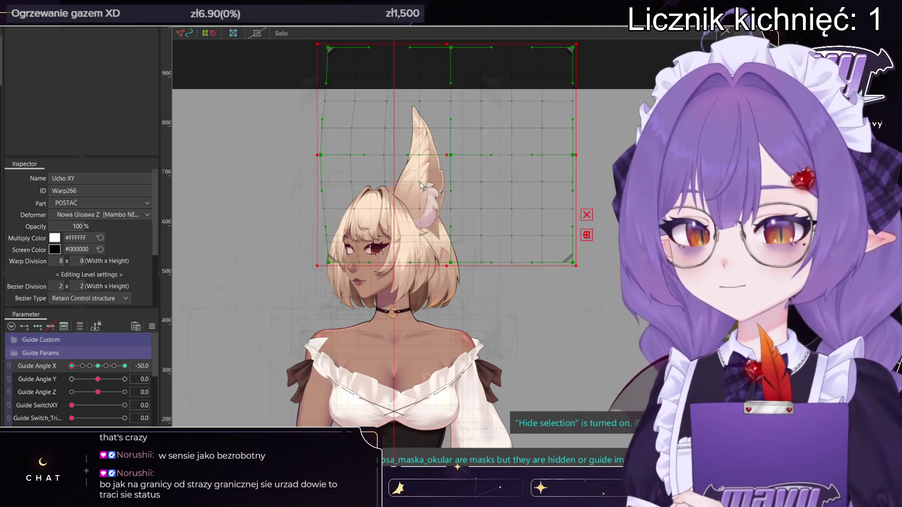
click(408, 195)
key(b)
scroll(470, 212, up, 2)
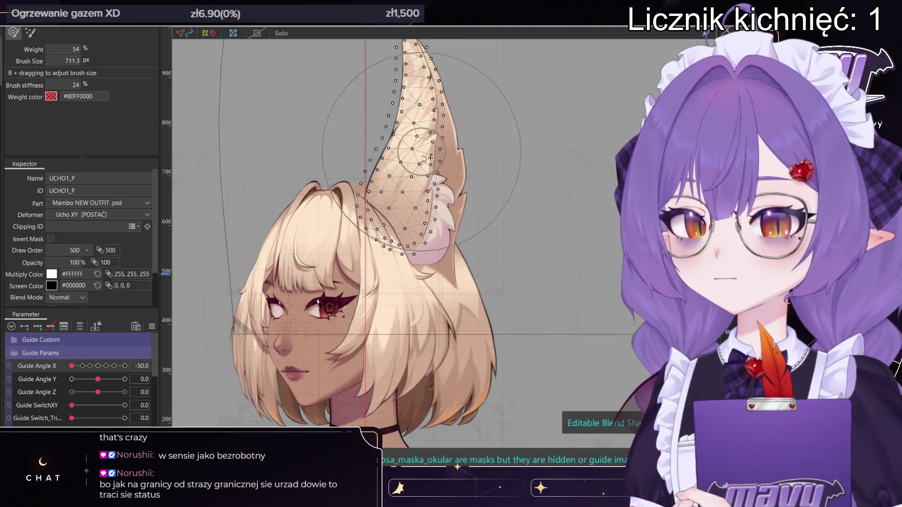
drag(486, 222, 451, 212)
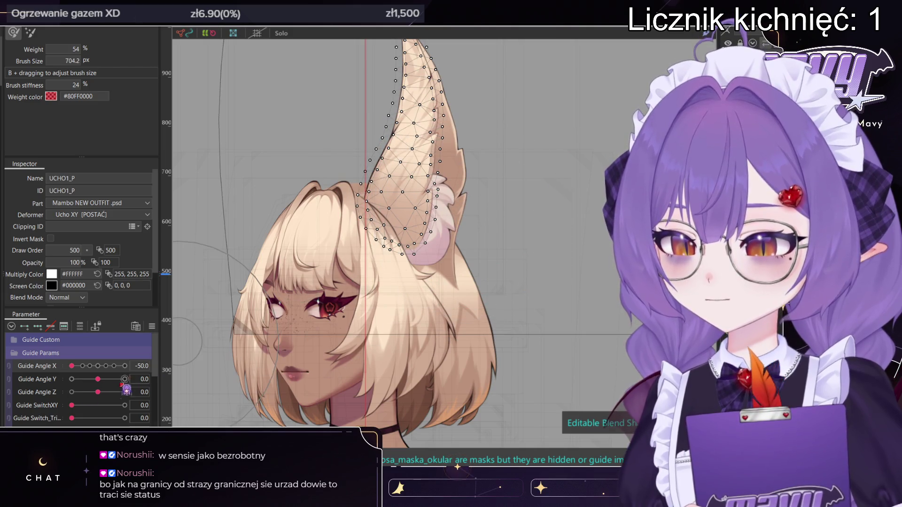
scroll(75, 403, down, 5)
scroll(74, 409, down, 2)
mouse_move(453, 251)
mouse_down()
mouse_move(446, 258)
mouse_move(424, 242)
mouse_up()
scroll(422, 241, up, 1)
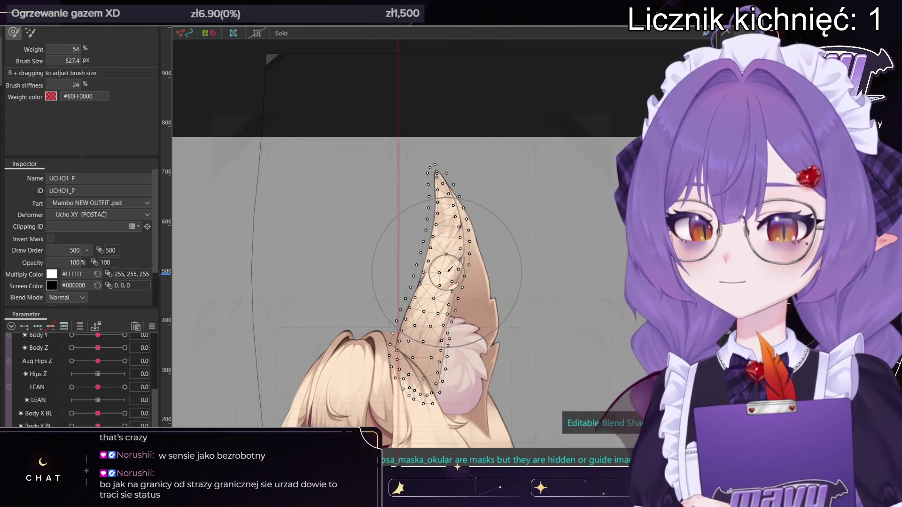
key(ctrl+h)
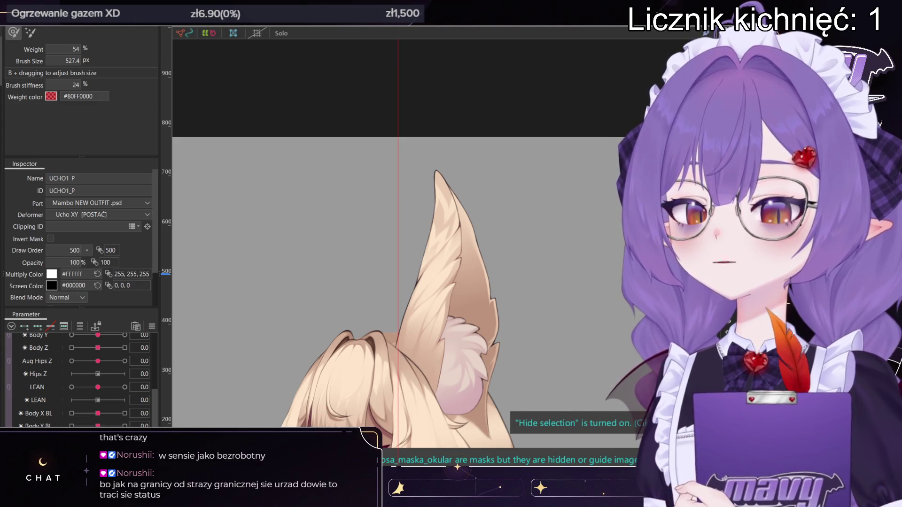
scroll(444, 274, up, 2)
drag(465, 244, 520, 237)
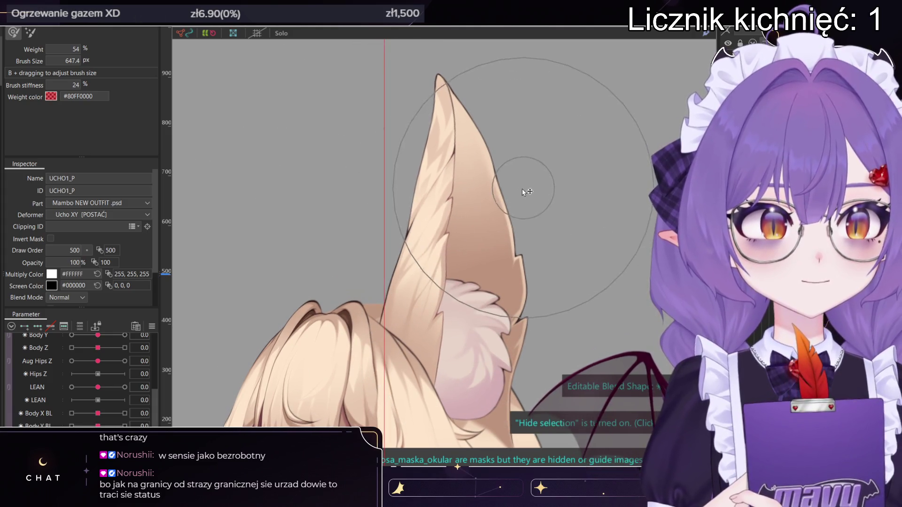
scroll(517, 155, down, 5)
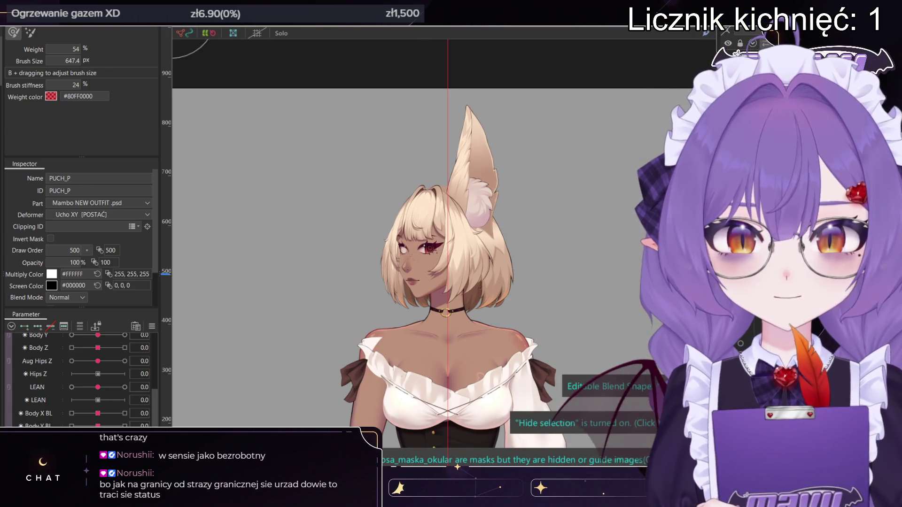
scroll(465, 198, up, 3)
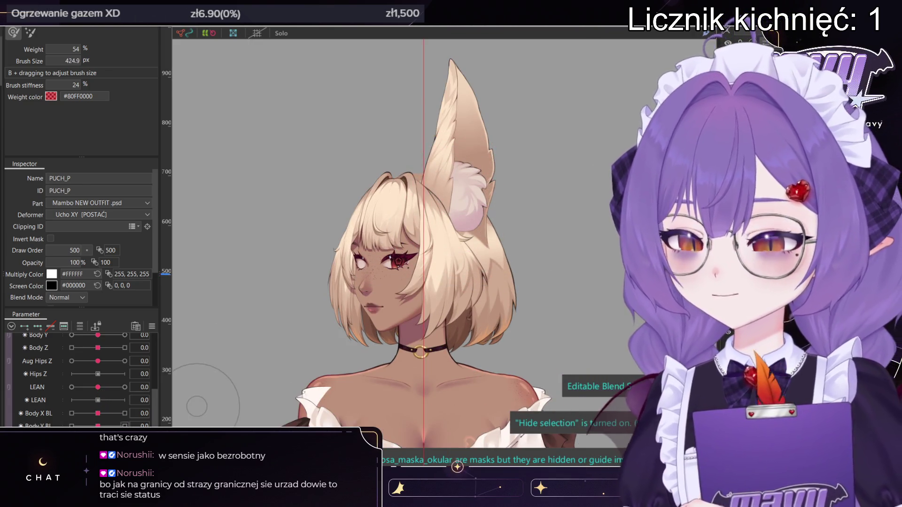
drag(465, 187, 456, 192)
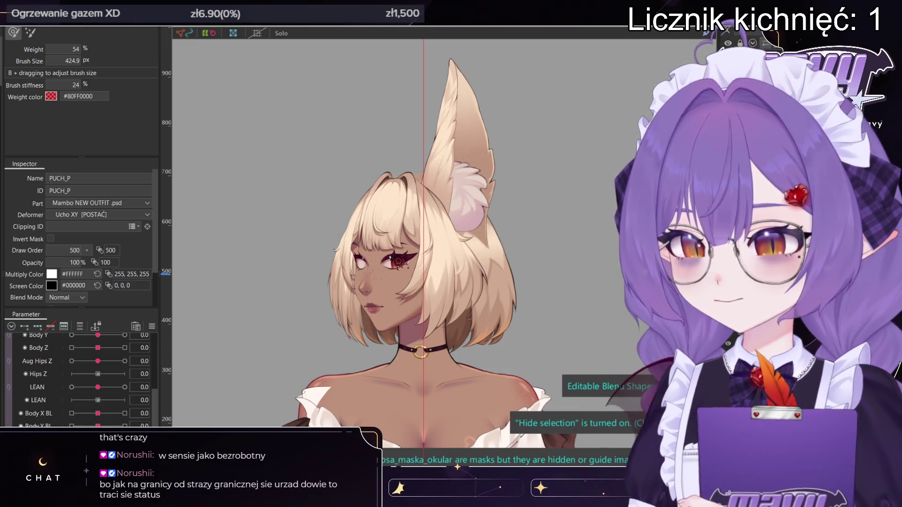
middle_drag(544, 116, 519, 236)
drag(467, 211, 493, 218)
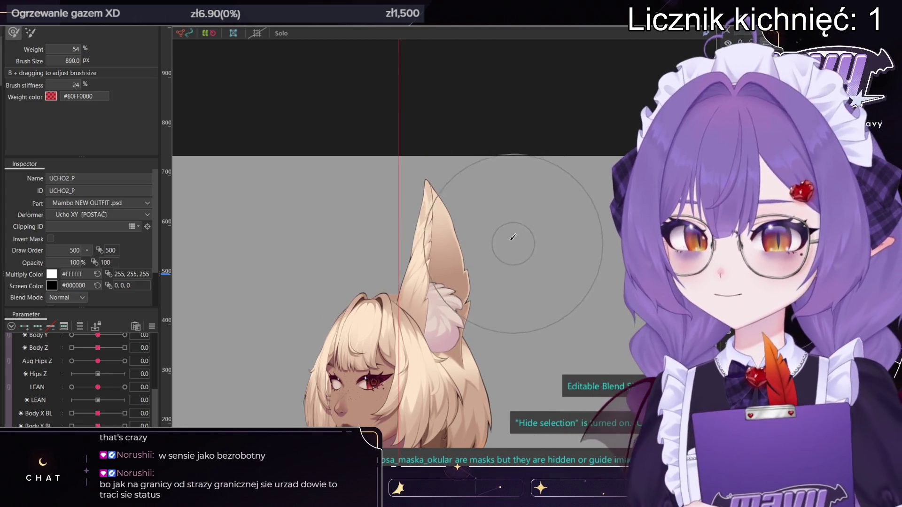
scroll(502, 324, down, 3)
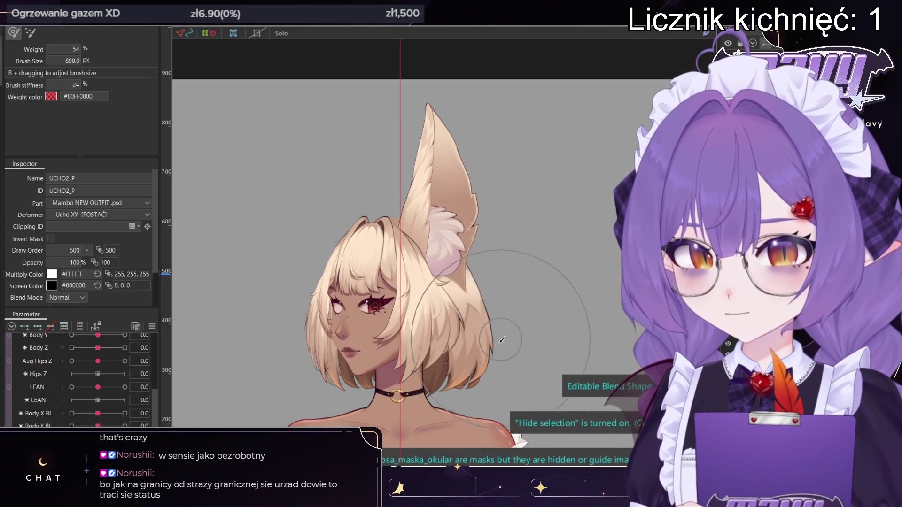
drag(488, 345, 462, 345)
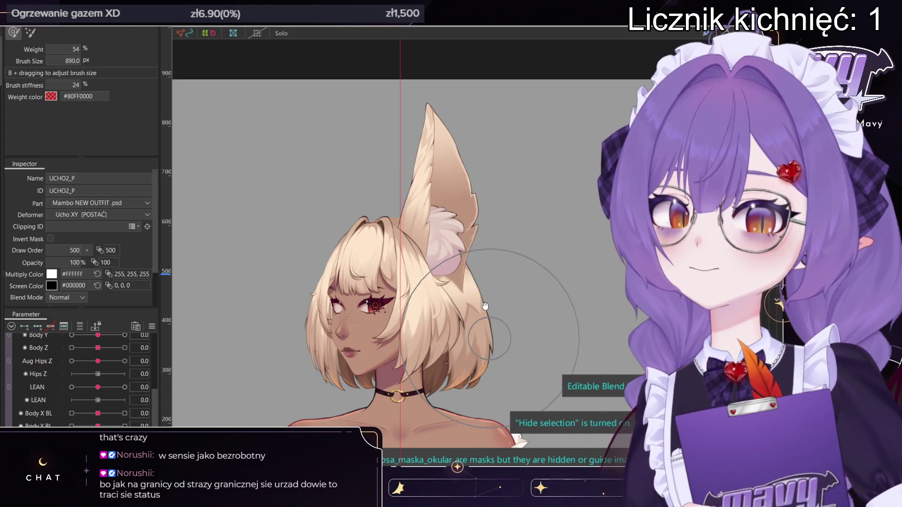
scroll(460, 291, down, 2)
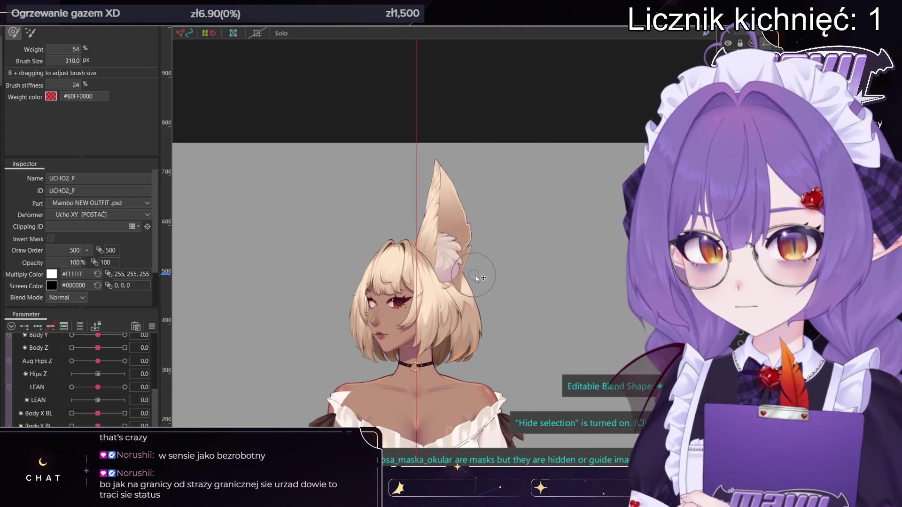
scroll(470, 244, up, 2)
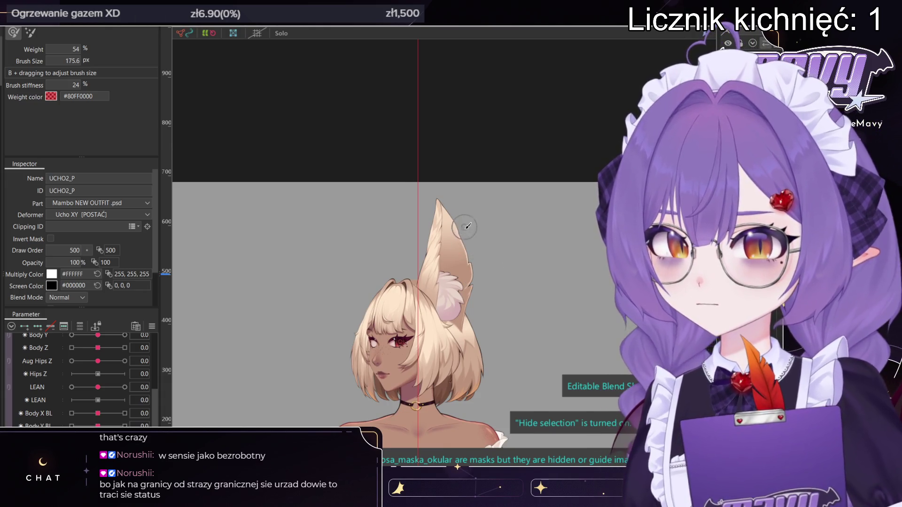
scroll(467, 226, up, 3)
scroll(470, 234, down, 3)
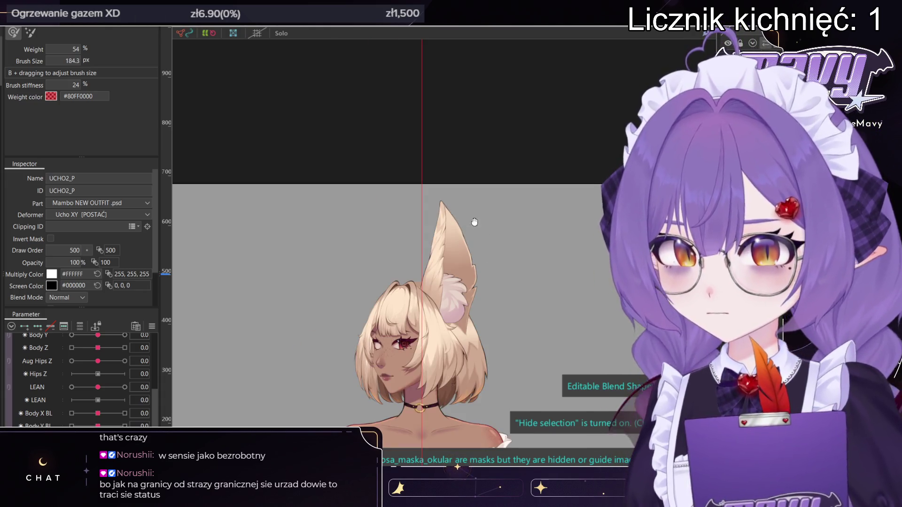
scroll(475, 222, up, 2)
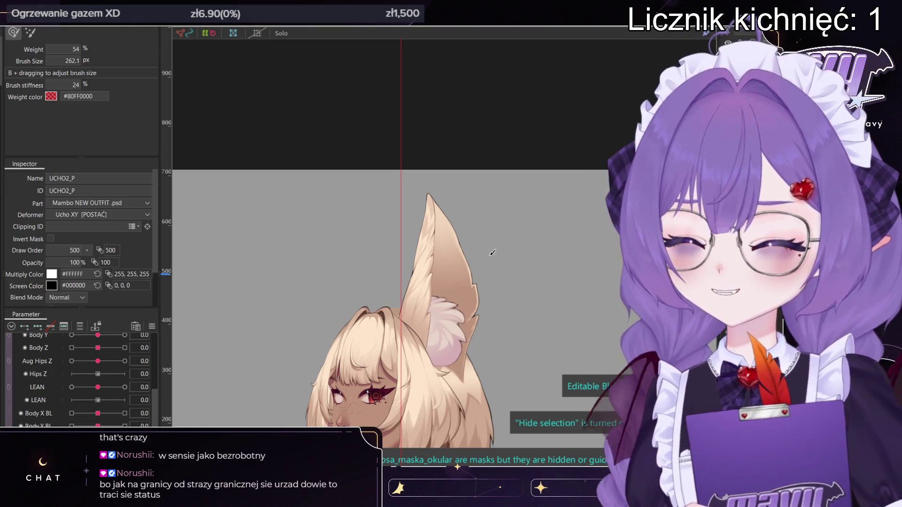
- Scroll the Parameter palette down toward the Guide Params group
scroll(492, 251, down, 4)
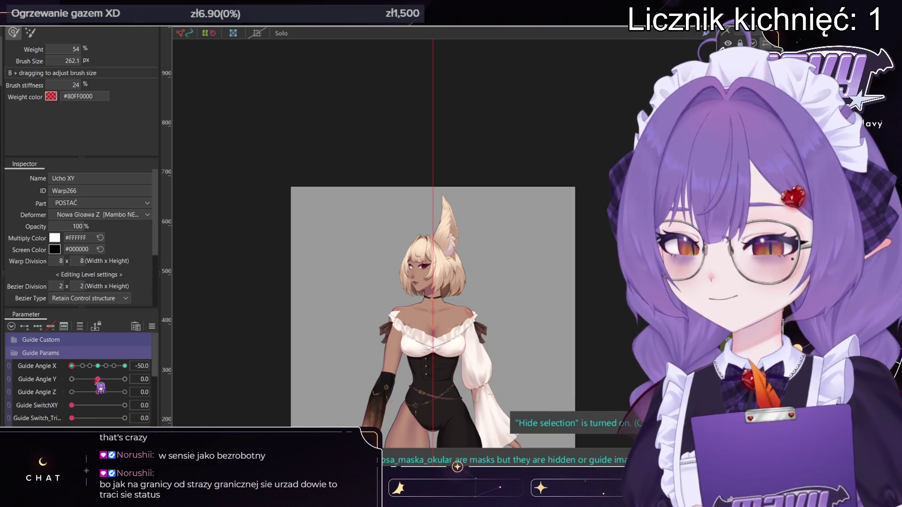
- Pose the head at Angle X 0 and Y -20, enlarge the weight brush, and pan to the ear
click(97, 366)
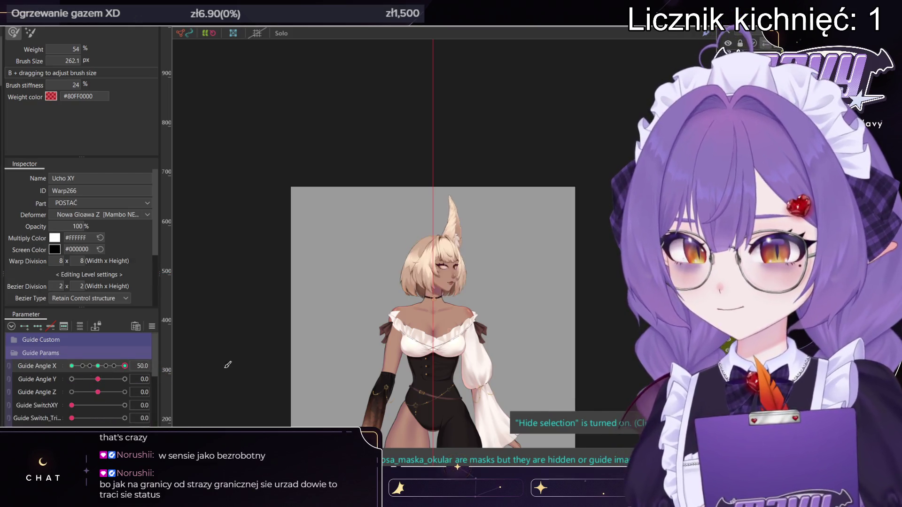
drag(100, 376, 72, 379)
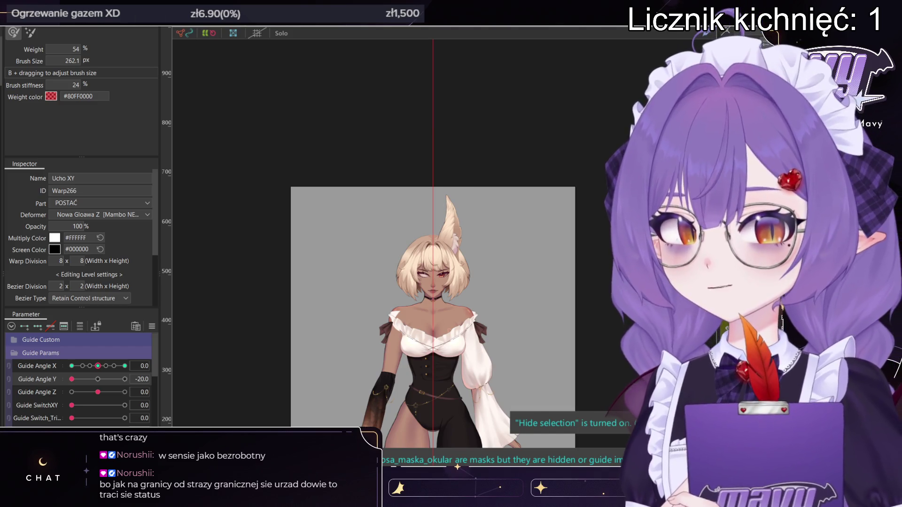
drag(444, 72, 446, 117)
scroll(453, 167, up, 3)
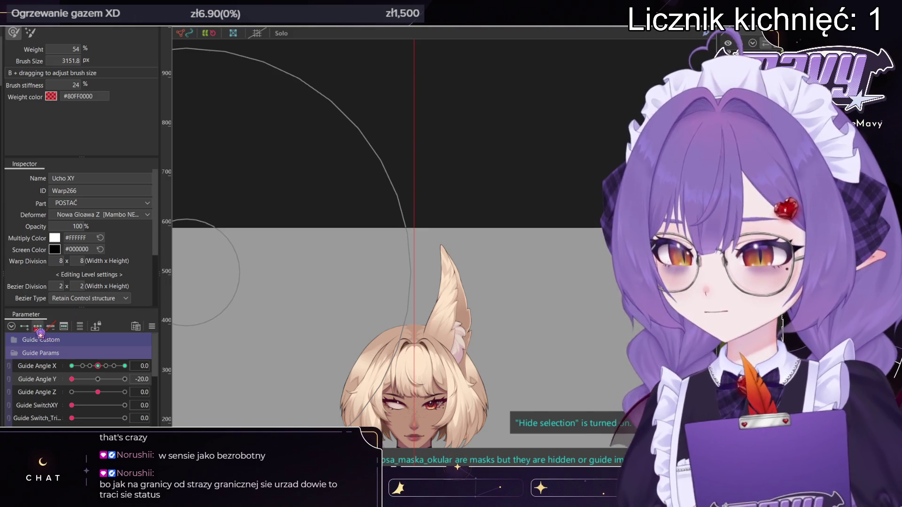
middle_drag(429, 251, 440, 157)
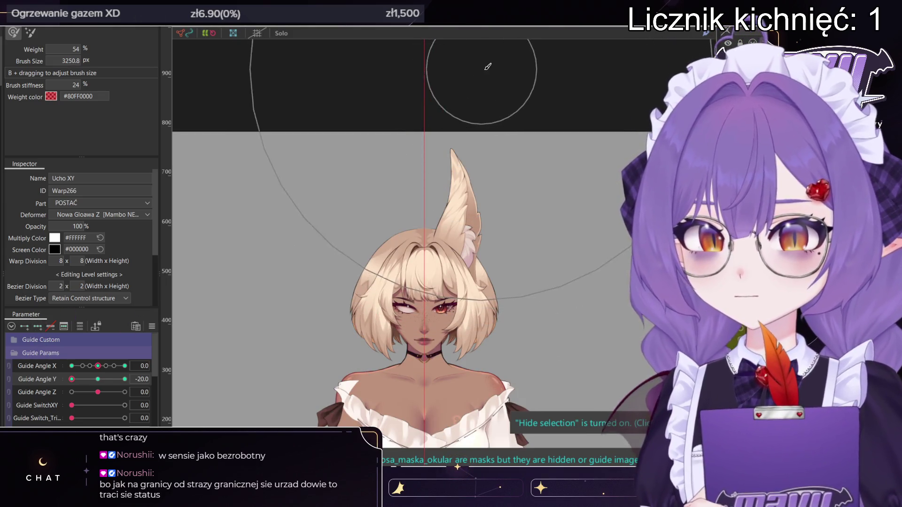
middle_drag(478, 125, 468, 184)
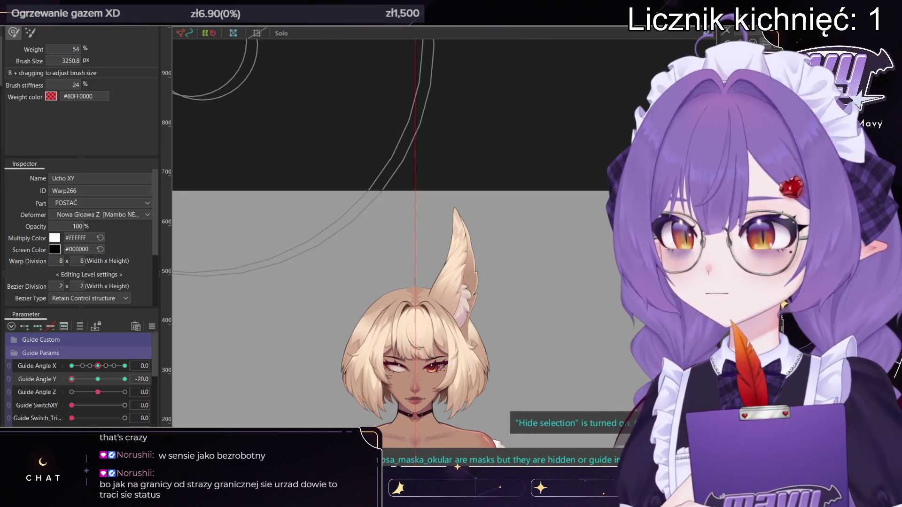
- Weight the top of the Ucho XY grid and widen it into a perspective trapezoid
key(v)
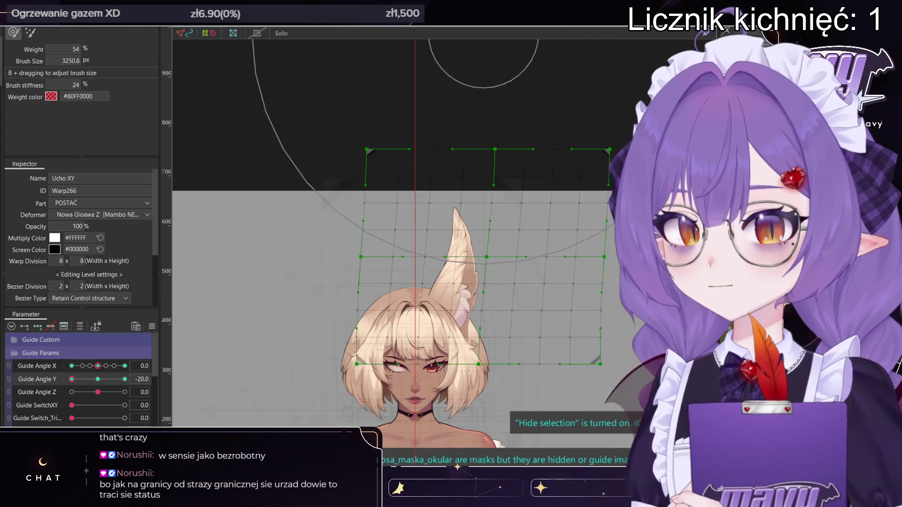
key(b)
scroll(468, 116, down, 3)
mouse_move(506, 143)
mouse_down()
mouse_move(471, 117)
mouse_move(474, 89)
mouse_move(527, 91)
mouse_up()
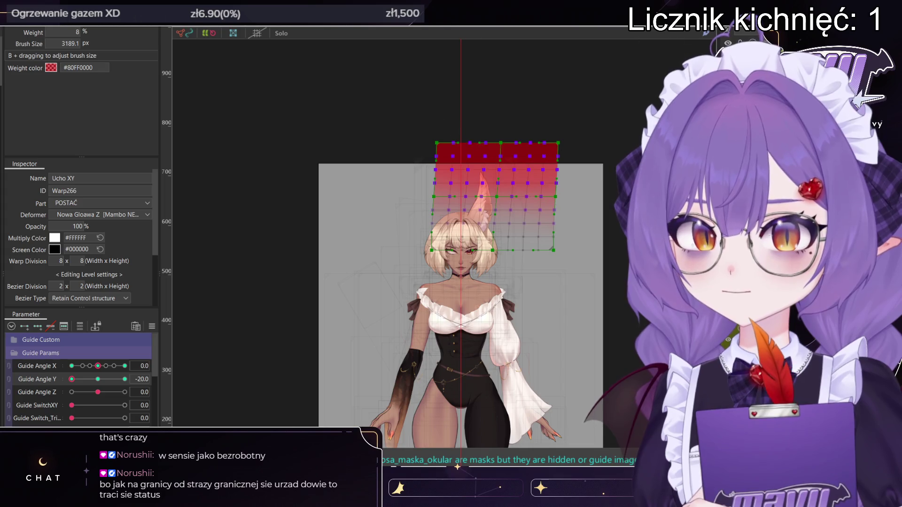
key(v)
key(v)
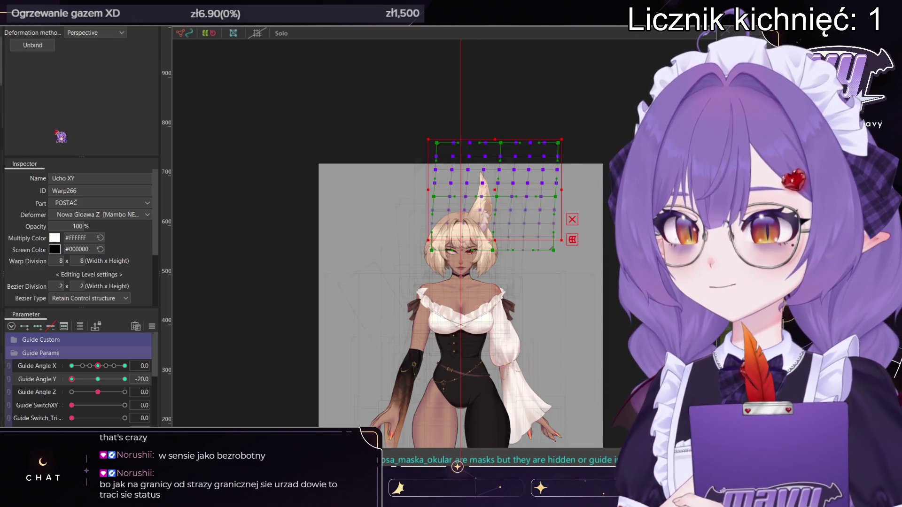
drag(562, 145, 588, 148)
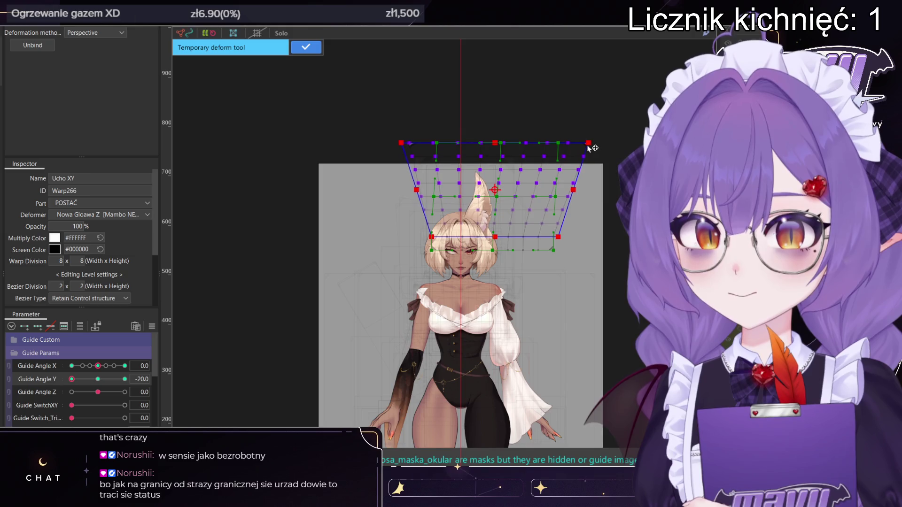
click(313, 51)
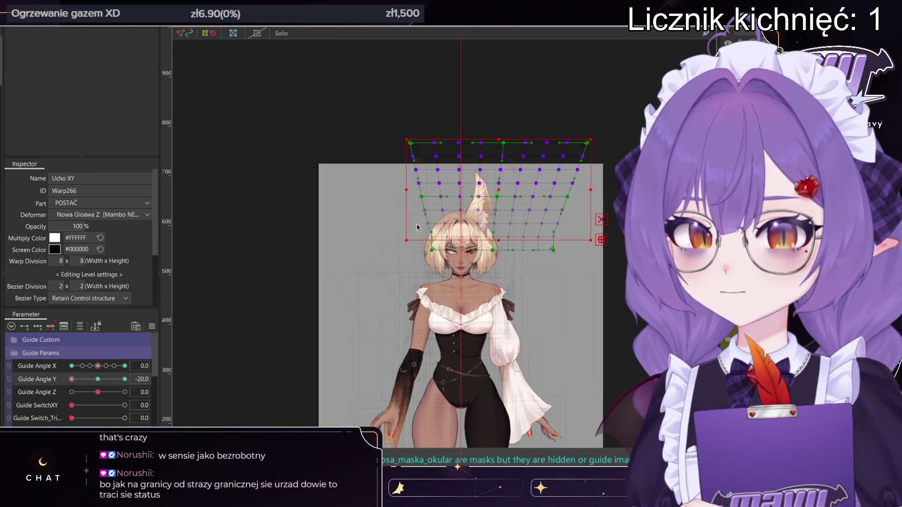
- Hide the selection and tilt the head to Guide Angle Y 20 to preview the ear
key(b)
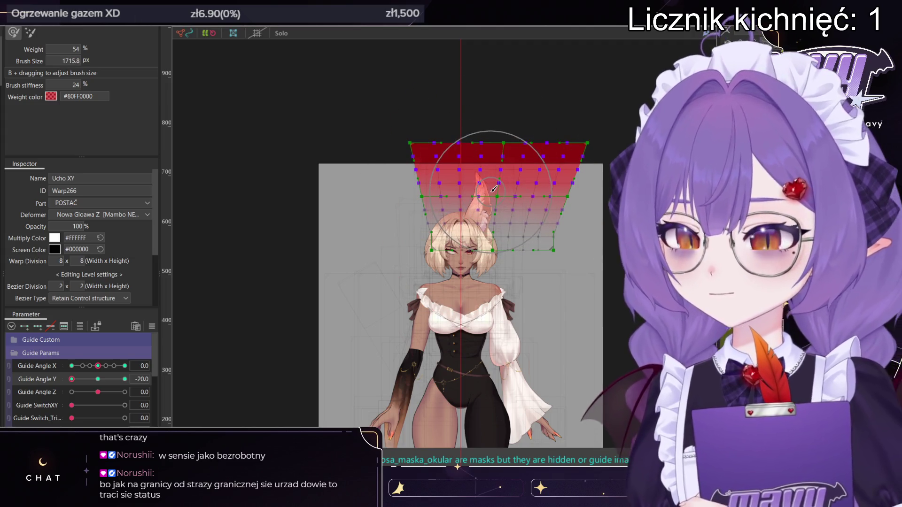
key(ctrl+h)
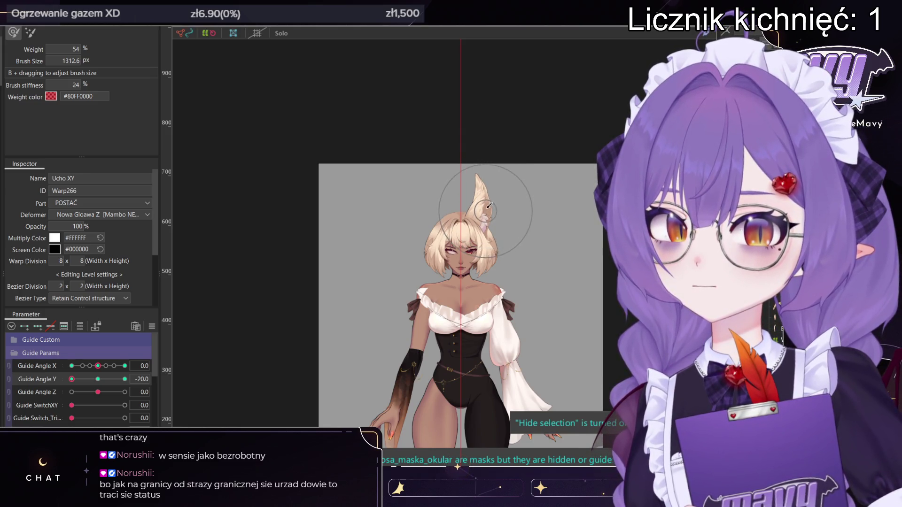
drag(72, 379, 124, 379)
key(v)
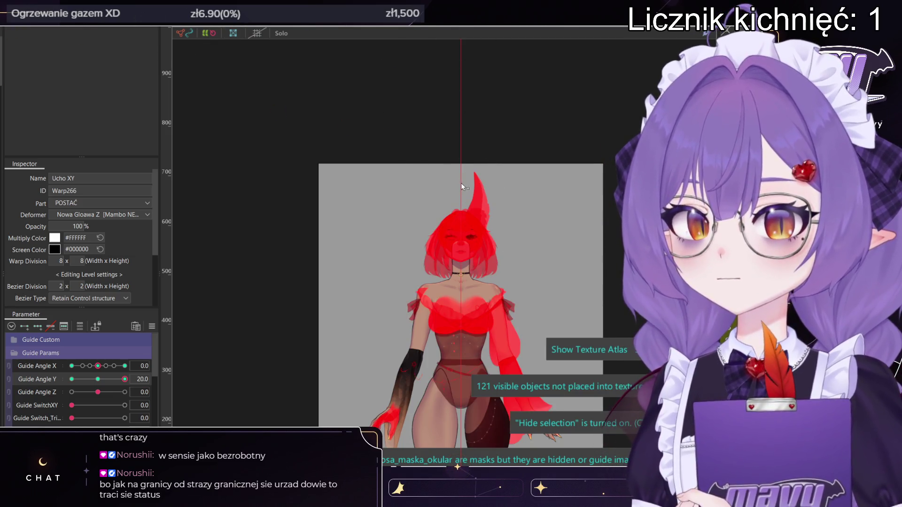
- Weight the Ucho XY grid's top rows and narrow its top edge with a perspective deform
scroll(453, 208, up, 2)
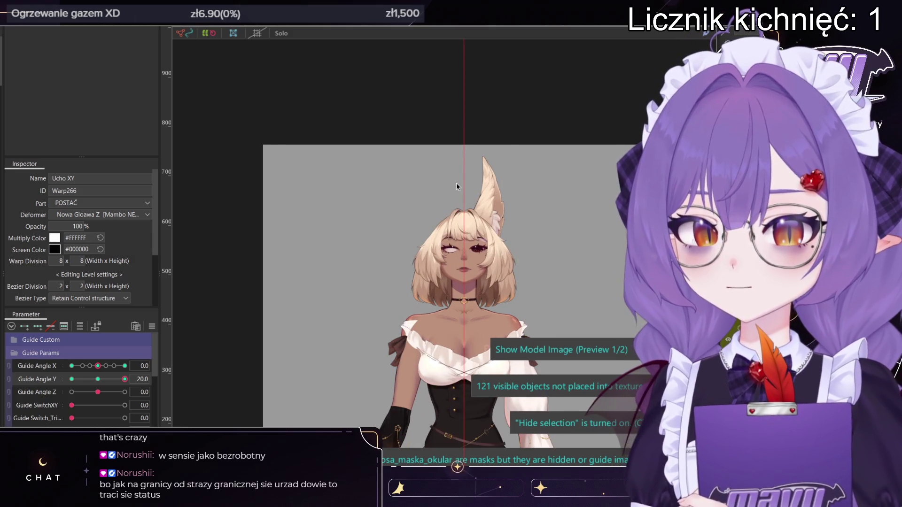
click(456, 186)
key(b)
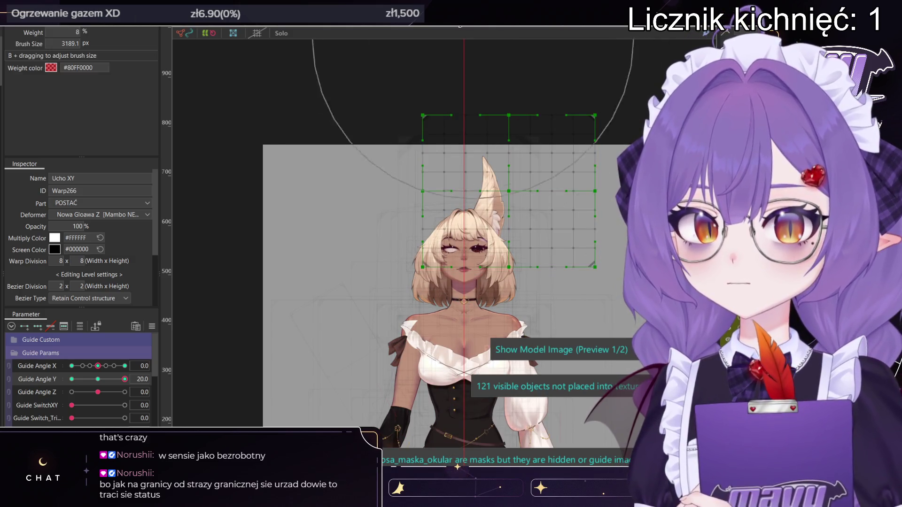
mouse_move(519, 195)
mouse_down()
mouse_move(372, 177)
mouse_move(526, 89)
mouse_move(553, 90)
mouse_move(525, 76)
mouse_move(546, 70)
mouse_move(547, 93)
mouse_up()
mouse_move(446, 90)
mouse_down()
mouse_move(466, 97)
mouse_move(422, 92)
mouse_move(431, 96)
mouse_move(437, 78)
mouse_move(607, 62)
mouse_up()
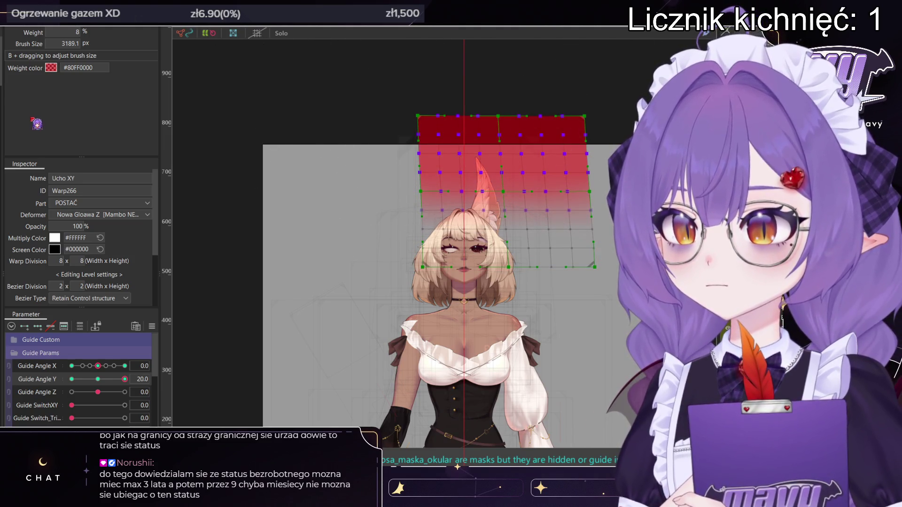
key(ctrl+t)
drag(593, 121, 576, 123)
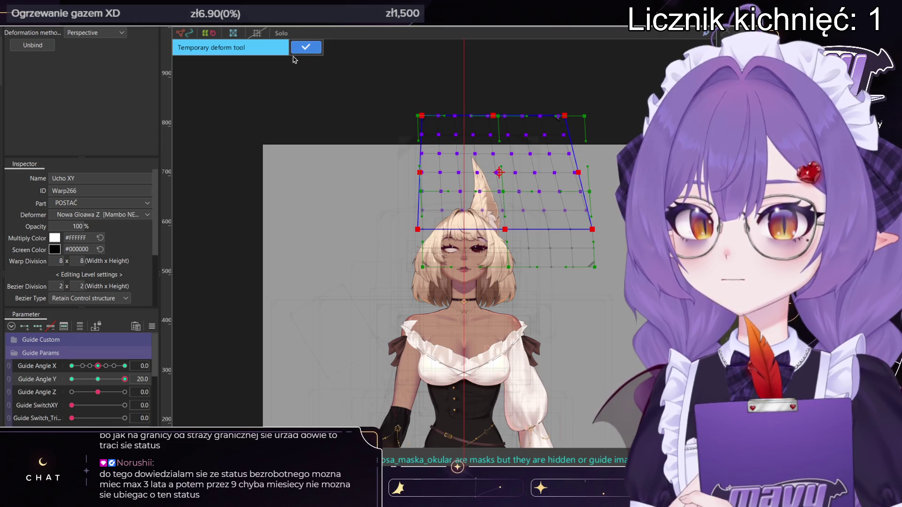
click(305, 47)
- Pull the grid's top rows down and inward, compare against Angle Y -20, and apply the deform
drag(507, 115, 511, 136)
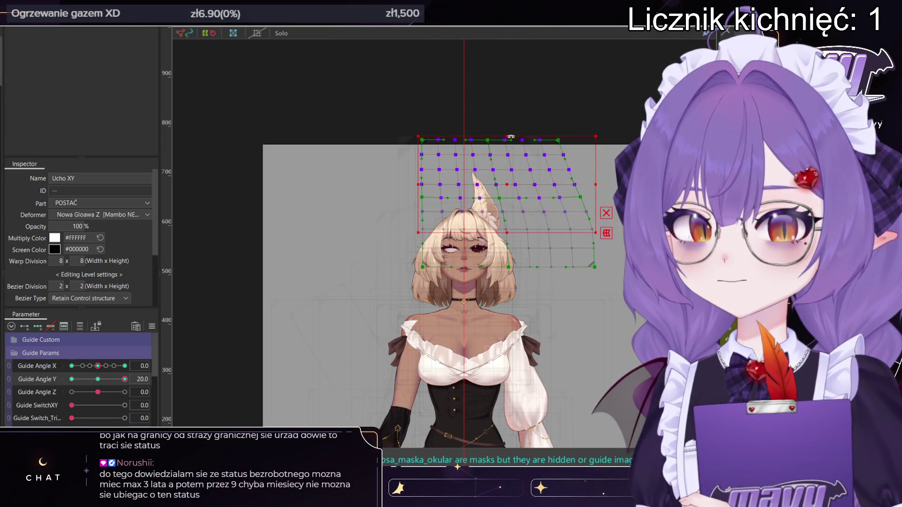
click(73, 377)
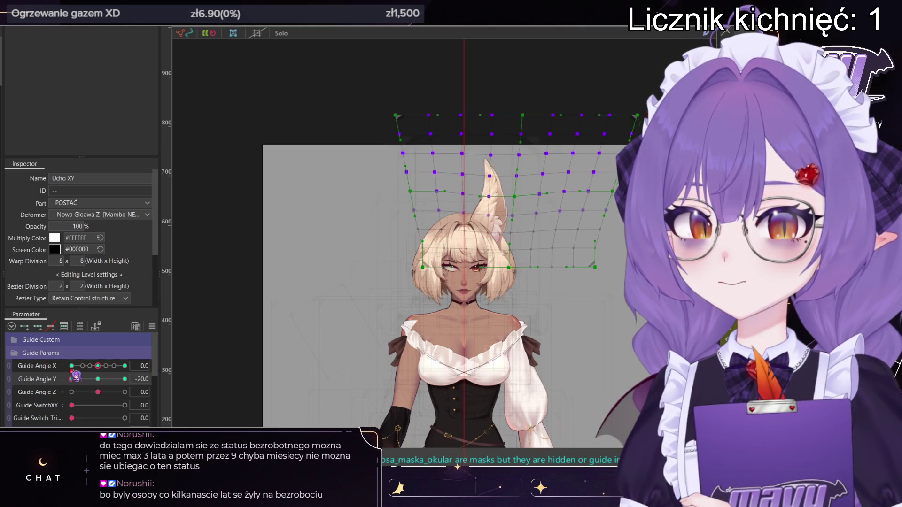
click(532, 125)
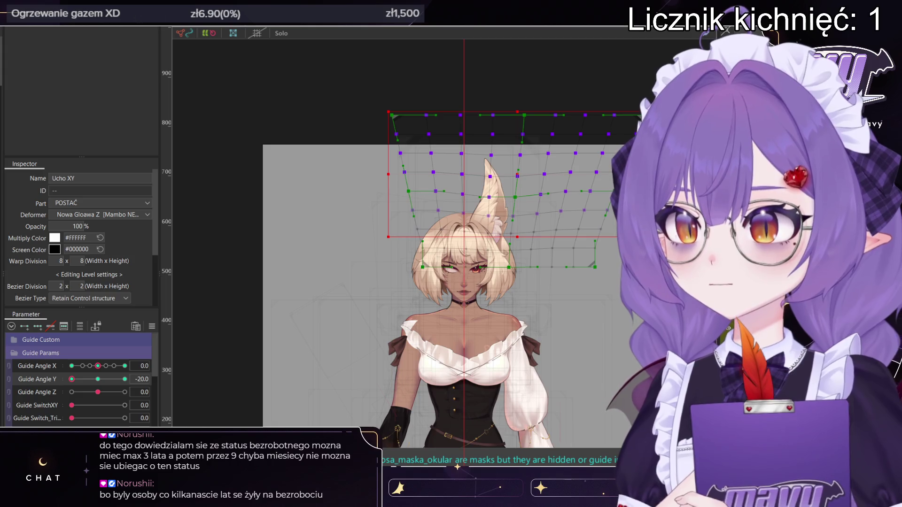
key(ctrl+t)
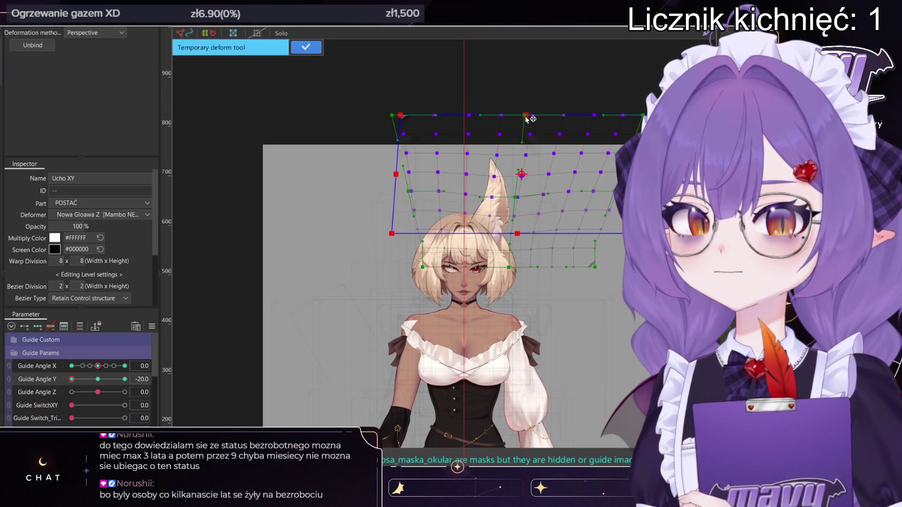
mouse_move(72, 379)
mouse_down()
mouse_move(155, 384)
mouse_move(71, 379)
mouse_up()
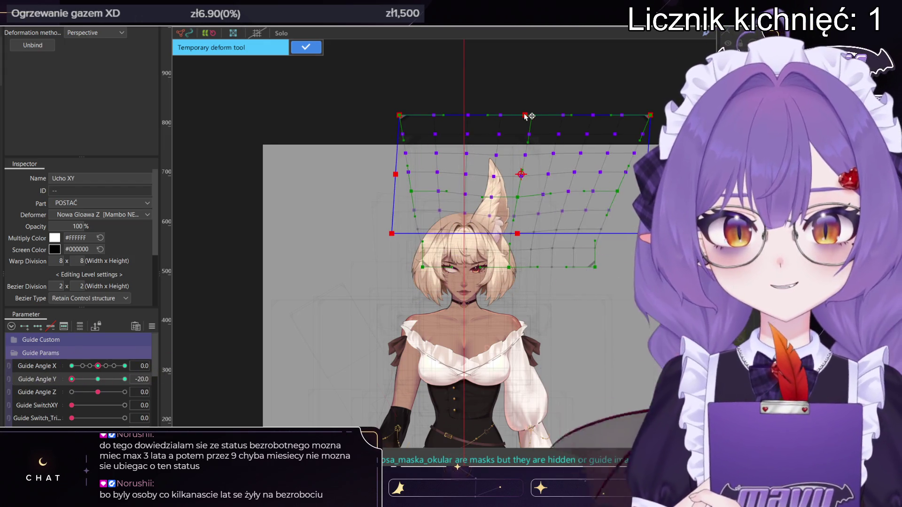
mouse_move(123, 380)
mouse_down()
mouse_move(155, 386)
mouse_move(67, 385)
mouse_move(125, 379)
mouse_up()
click(373, 162)
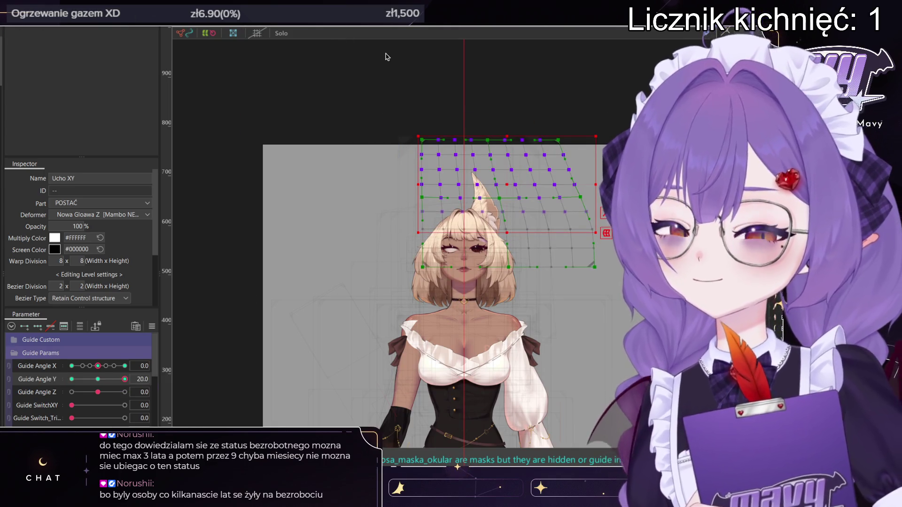
click(386, 57)
scroll(535, 141, up, 2)
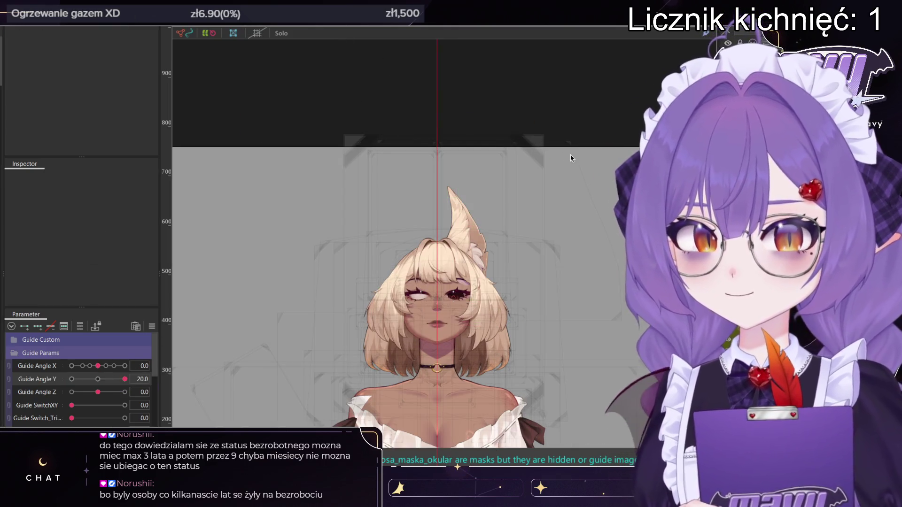
click(488, 188)
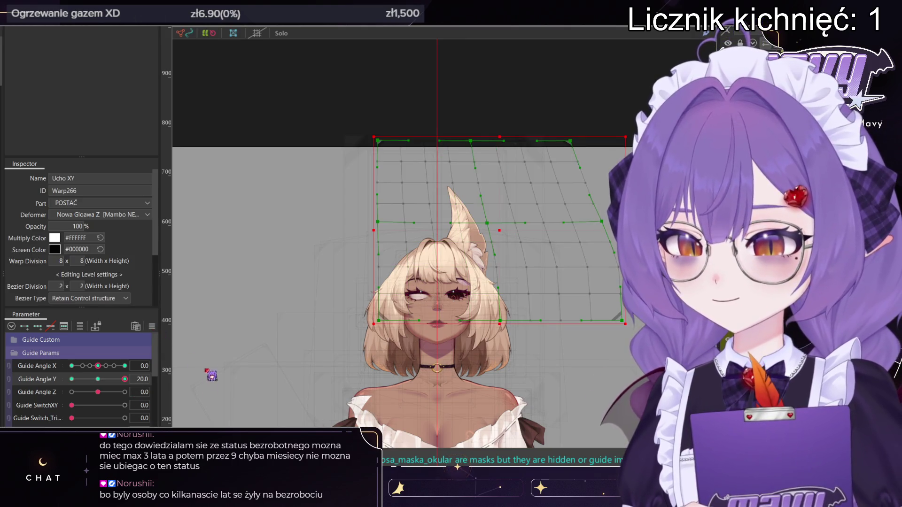
- With the head turned left and down, skew the ear warp's top edge left in perspective
drag(318, 366, 309, 333)
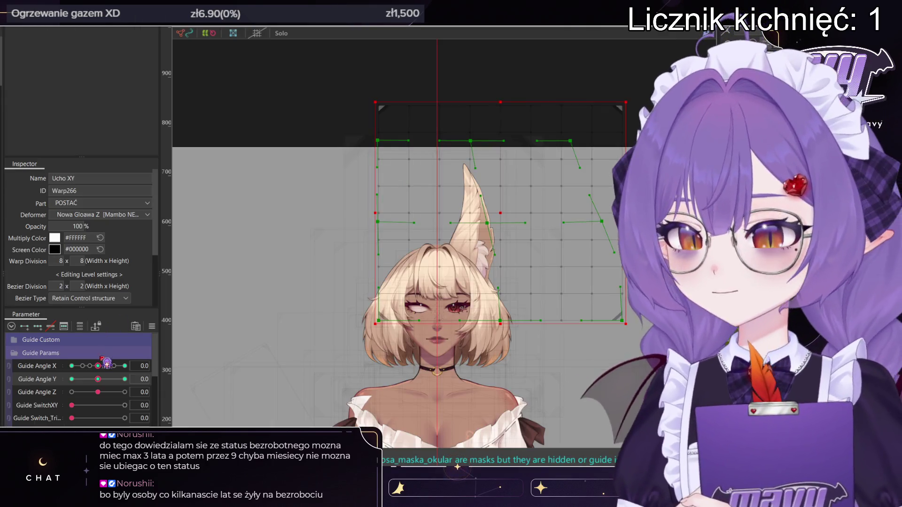
drag(106, 364, 56, 388)
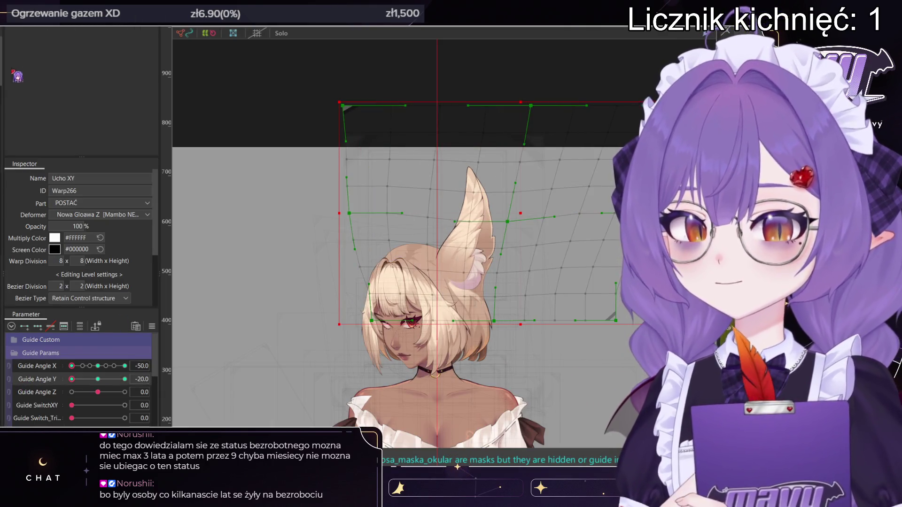
key(q)
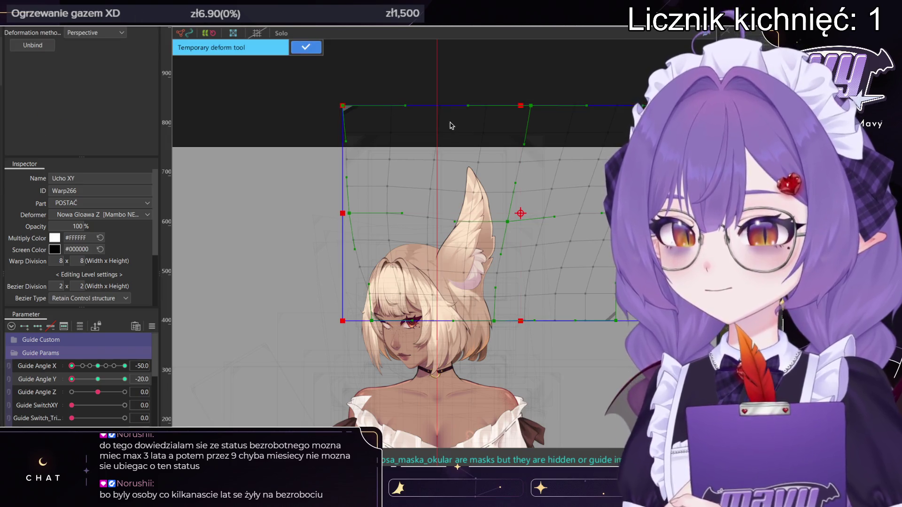
drag(521, 106, 455, 107)
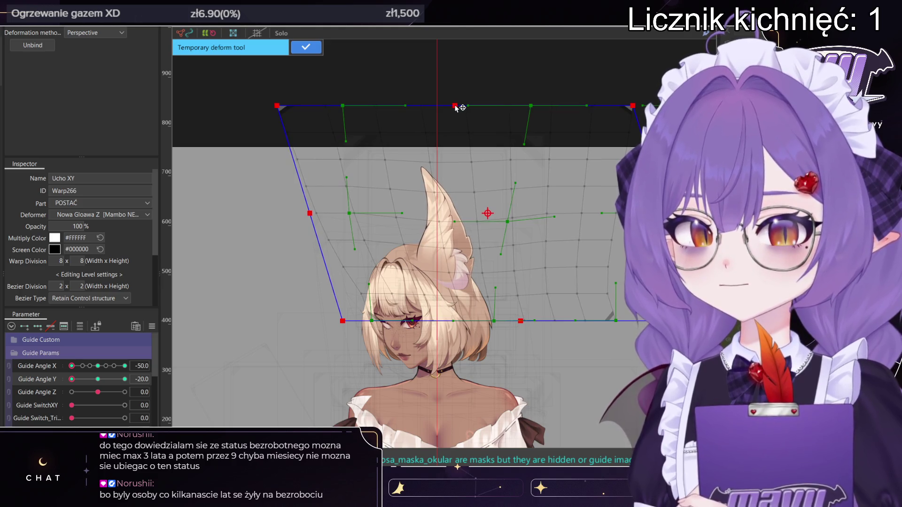
click(306, 49)
- For the opposite head turn, slide the ear warp's top edge right in perspective
drag(71, 366, 125, 366)
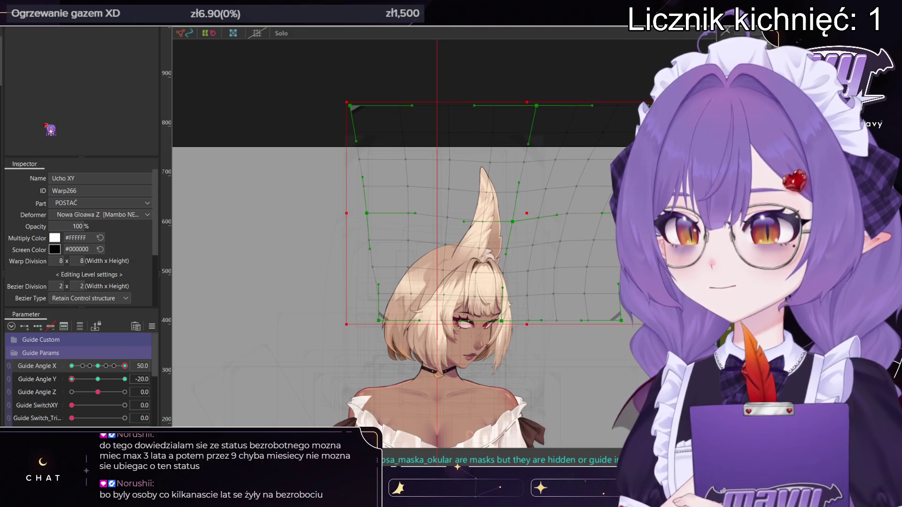
click(369, 129)
drag(526, 107, 581, 117)
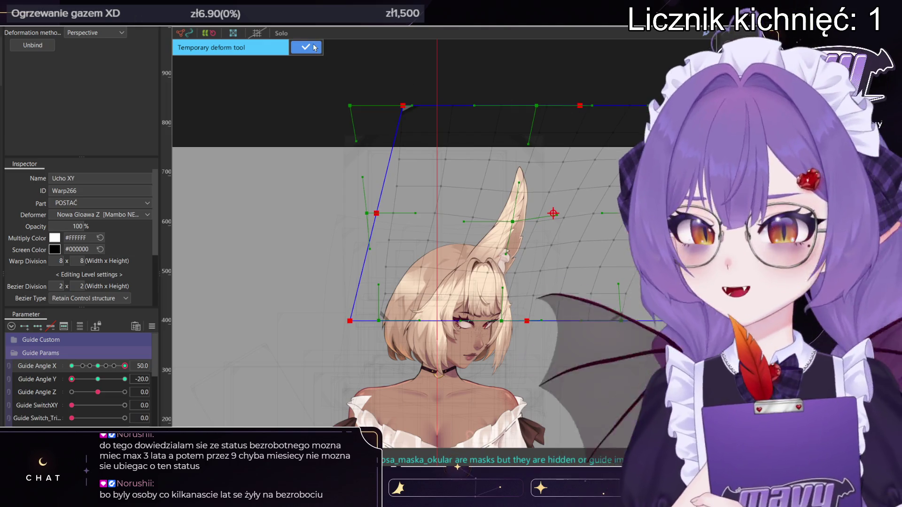
click(306, 47)
- At Guide Angle Y 20, shift the ear warp's top and bottom edges left in perspective
drag(72, 379, 159, 382)
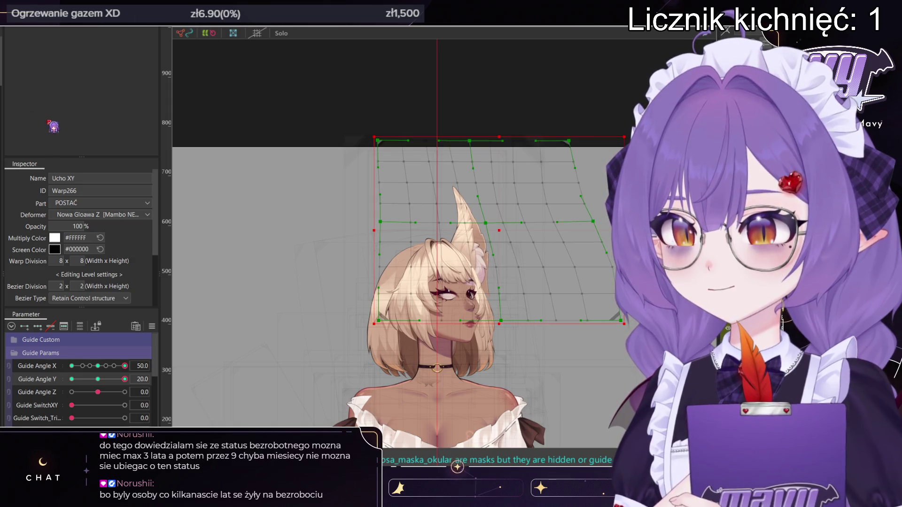
key(ctrl+shift+t)
drag(509, 141, 482, 140)
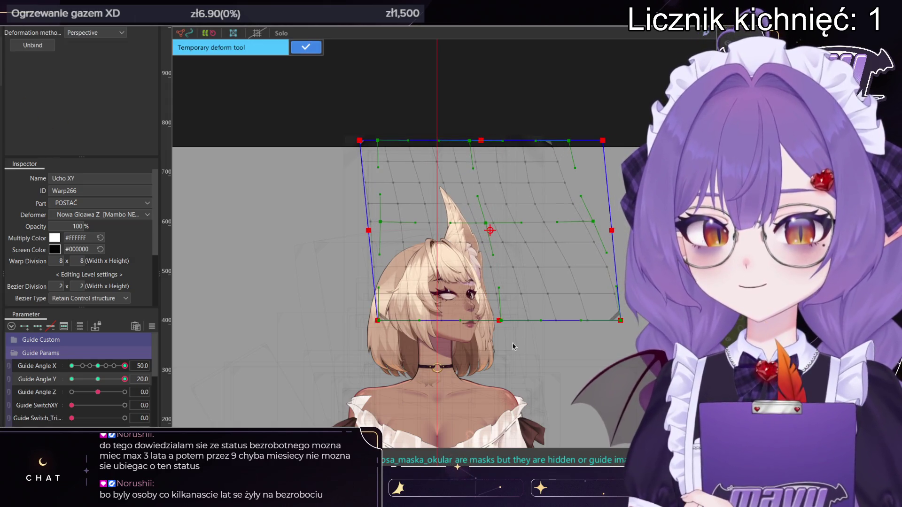
drag(499, 324, 494, 324)
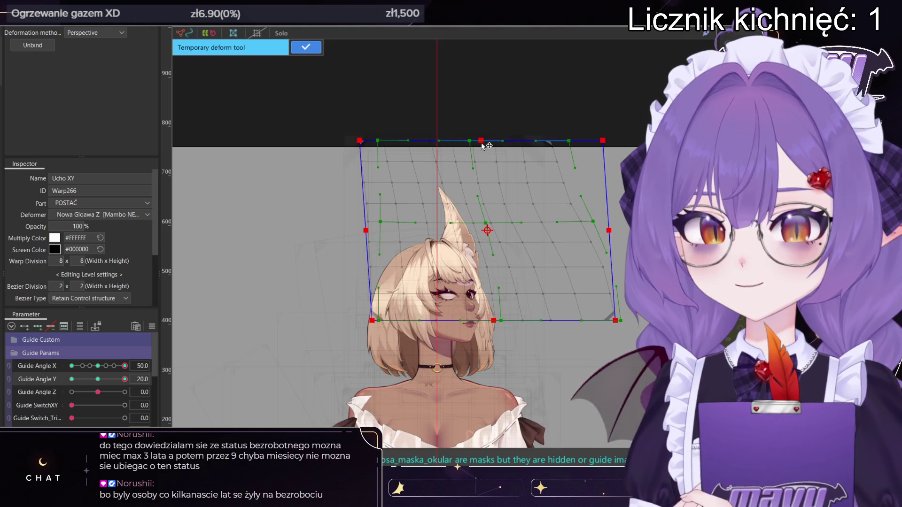
drag(484, 145, 480, 146)
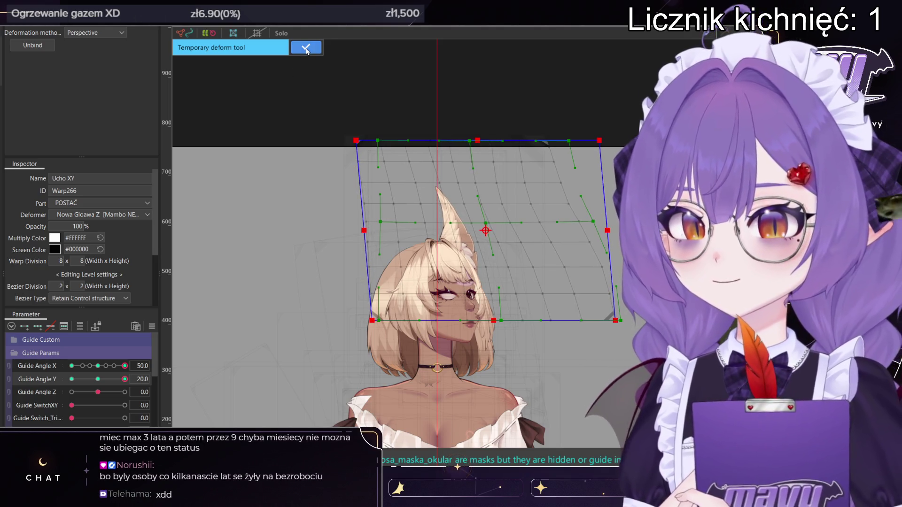
click(306, 49)
- For the other-side pose, slide the ear warp's top edge right in perspective
mouse_move(125, 366)
mouse_down()
mouse_move(98, 366)
mouse_move(134, 370)
mouse_move(71, 366)
mouse_up()
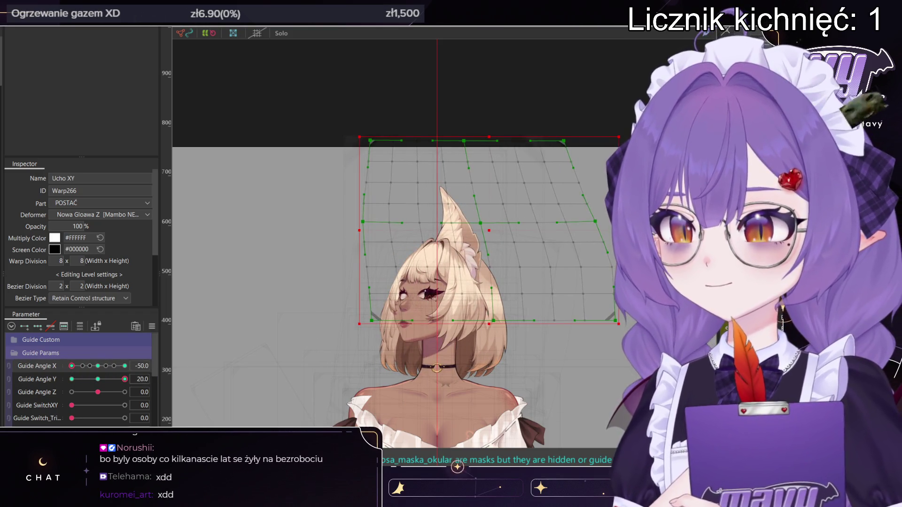
click(473, 137)
drag(487, 142, 514, 140)
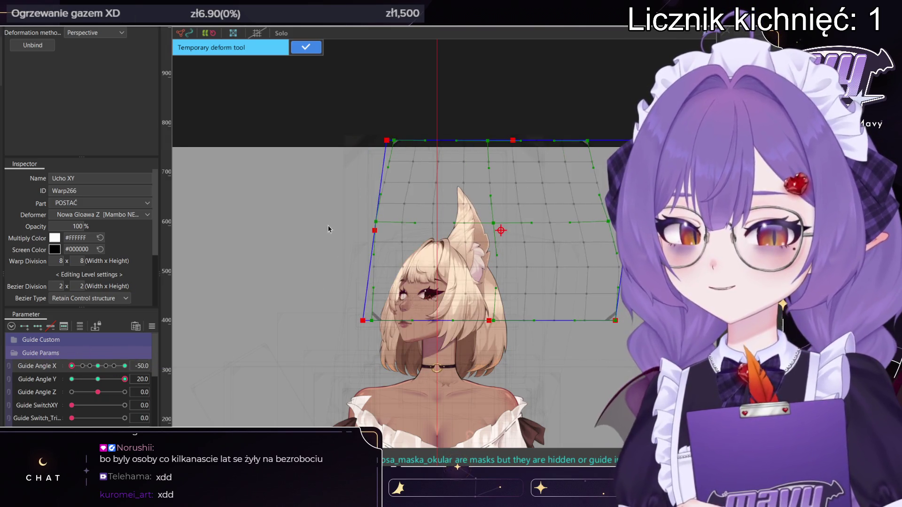
drag(515, 139, 518, 141)
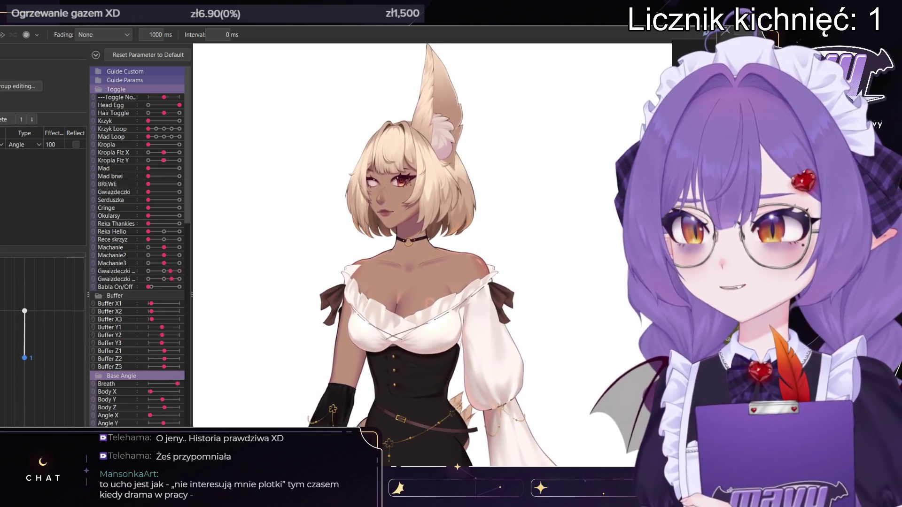
- Watch the fox-eared model animate through random poses in the preview
scroll(433, 253, down, 3)
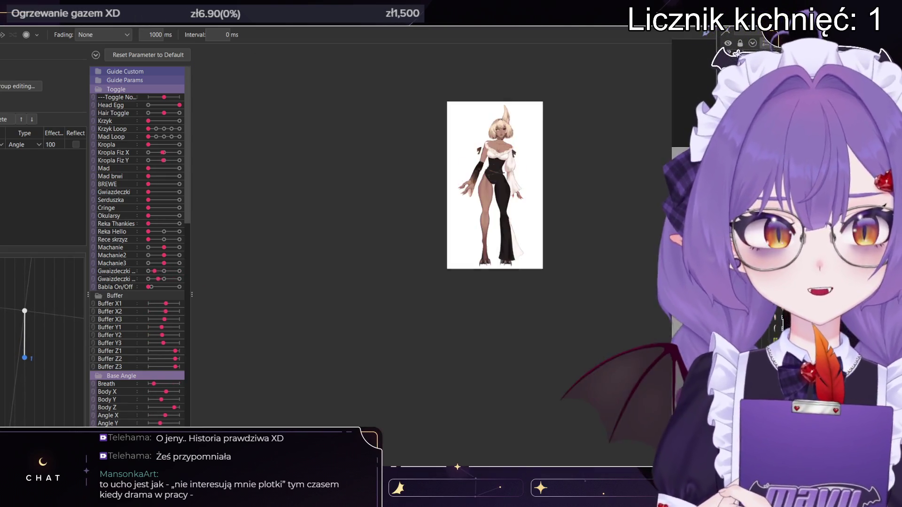
- Zoom in and out on the canvas to inspect the whole model during the random-pose preview
scroll(432, 254, up, 8)
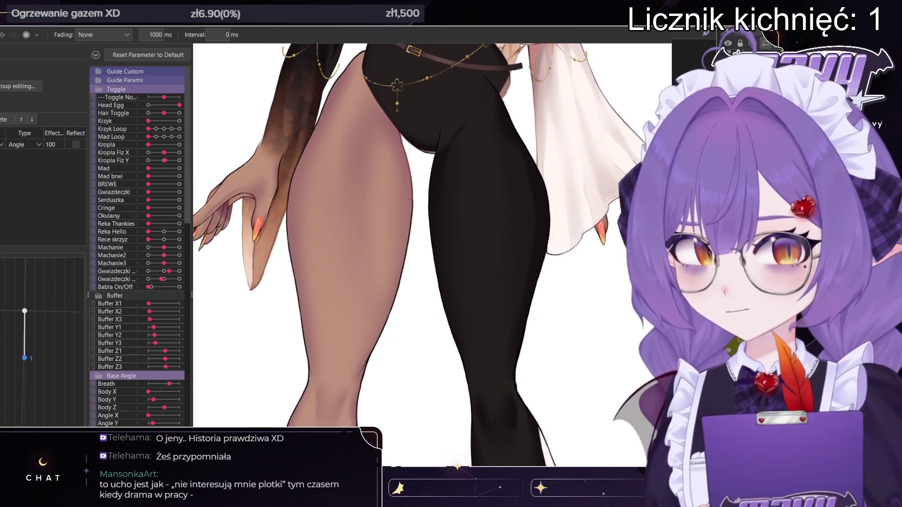
scroll(432, 254, down, 3)
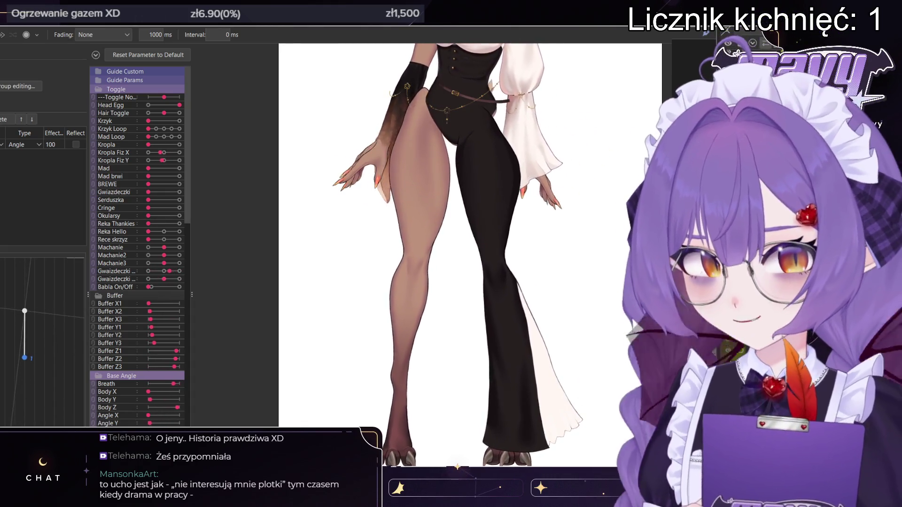
scroll(470, 235, down, 3)
scroll(487, 154, down, 2)
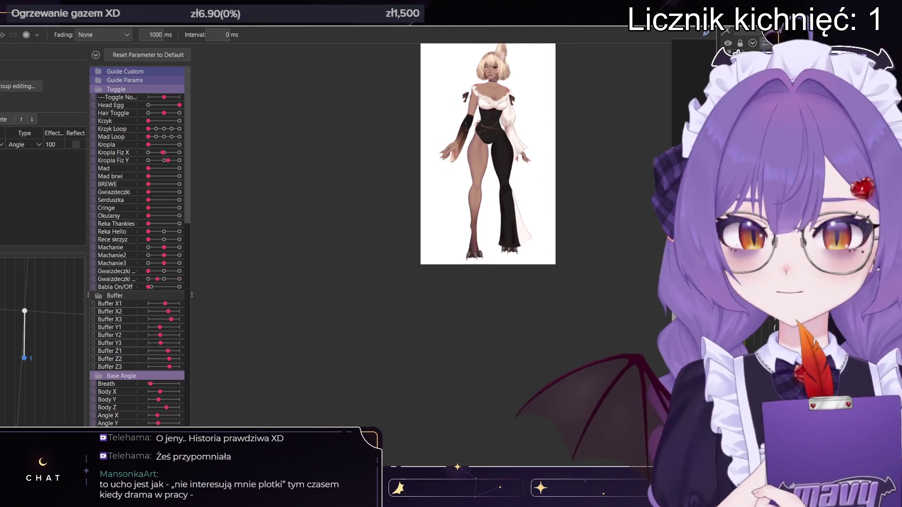
scroll(488, 188, up, 5)
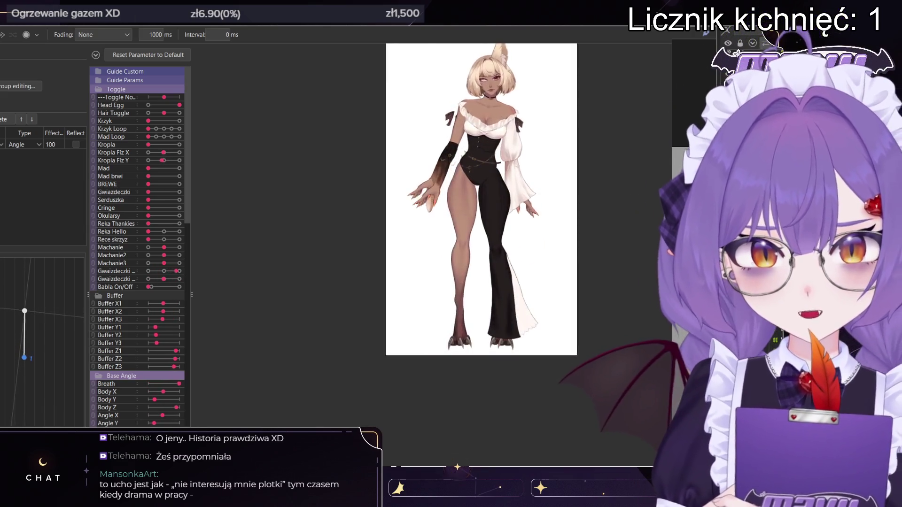
scroll(538, 59, up, 3)
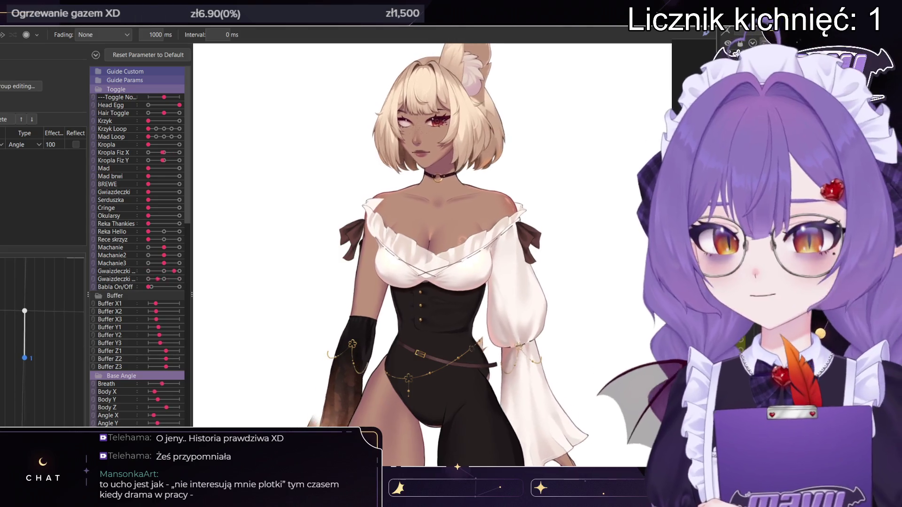
scroll(138, 246, down, 3)
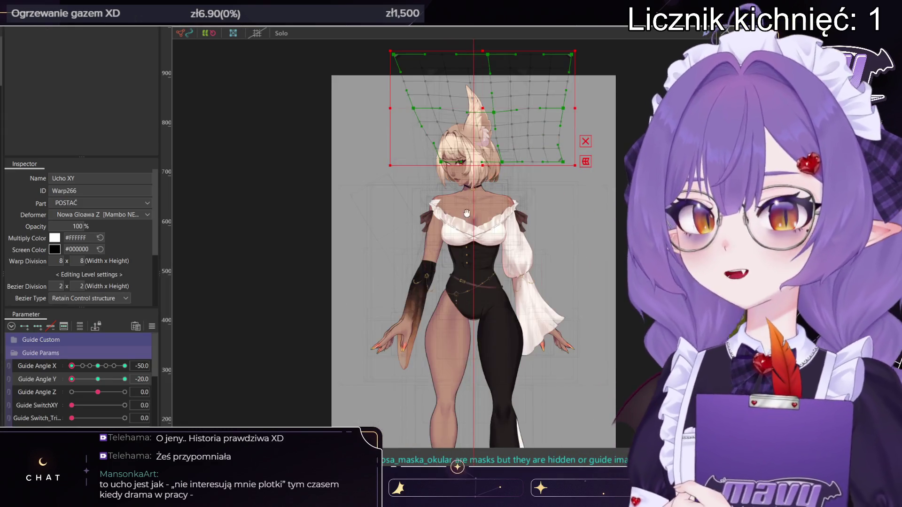
- Cycle through SPODNIE2, Hips Z and Biodra Body Z on the canvas to select Biodra XY
scroll(437, 268, up, 3)
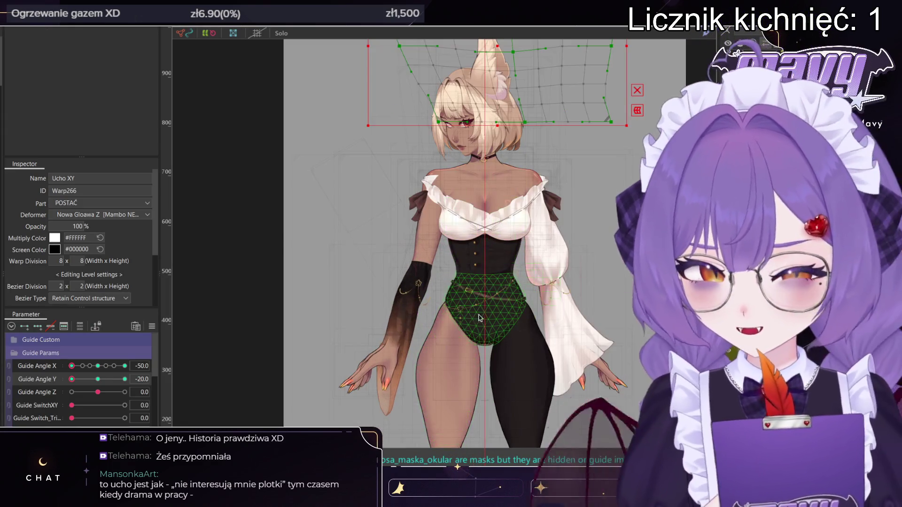
click(483, 305)
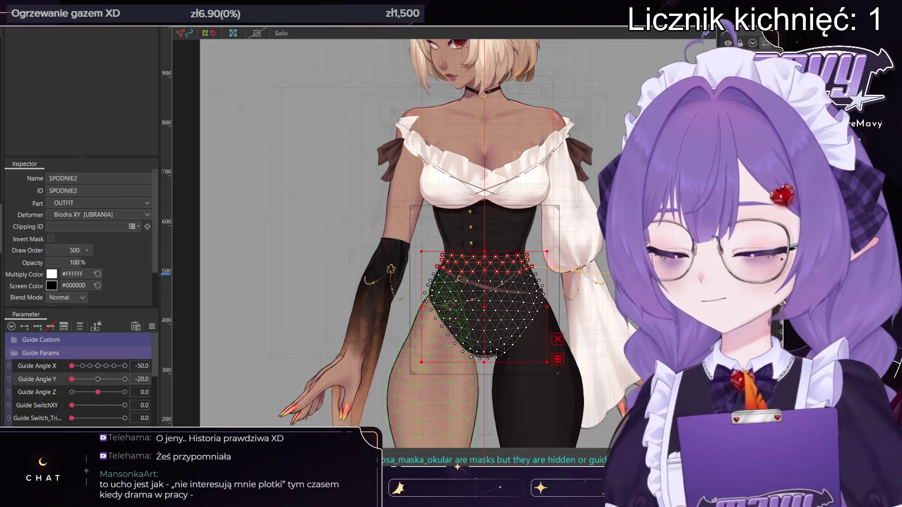
click(483, 282)
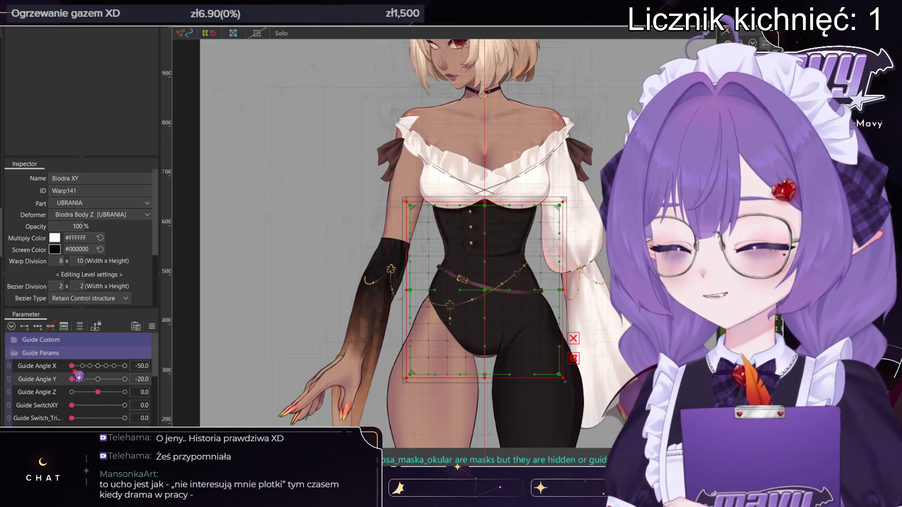
click(484, 281)
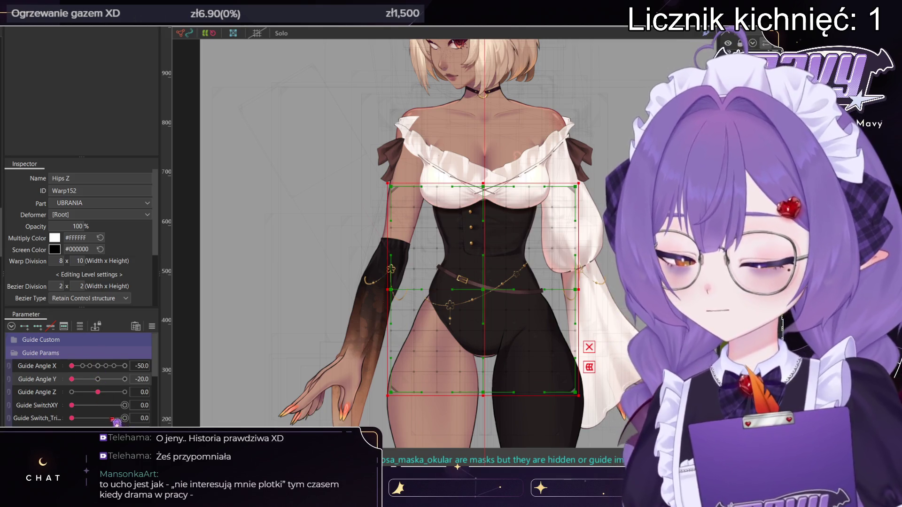
scroll(80, 376, up, 10)
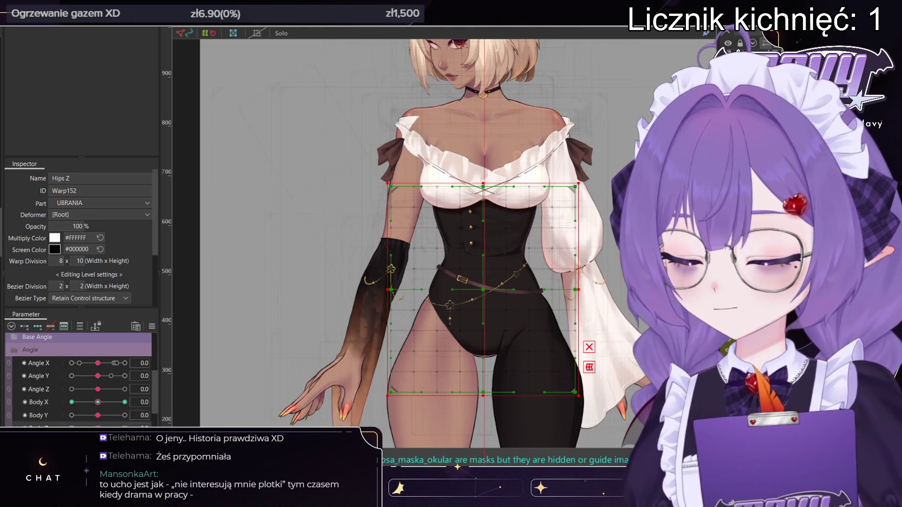
click(484, 290)
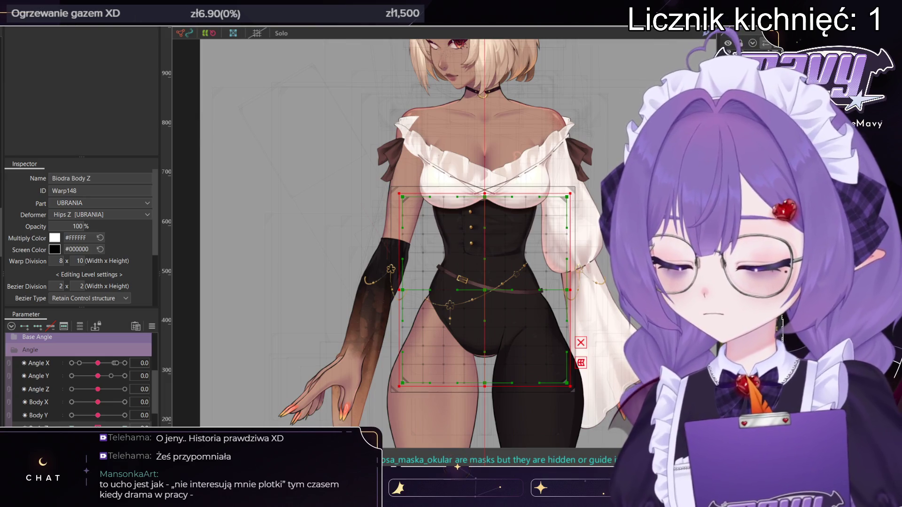
click(485, 289)
click(484, 289)
- Push Body X/Y to opposite corner poses, then return both to neutral
mouse_move(98, 402)
mouse_down()
mouse_move(117, 402)
mouse_move(77, 402)
mouse_move(146, 402)
mouse_move(47, 409)
mouse_move(200, 407)
mouse_up()
click(72, 415)
drag(89, 403, 110, 417)
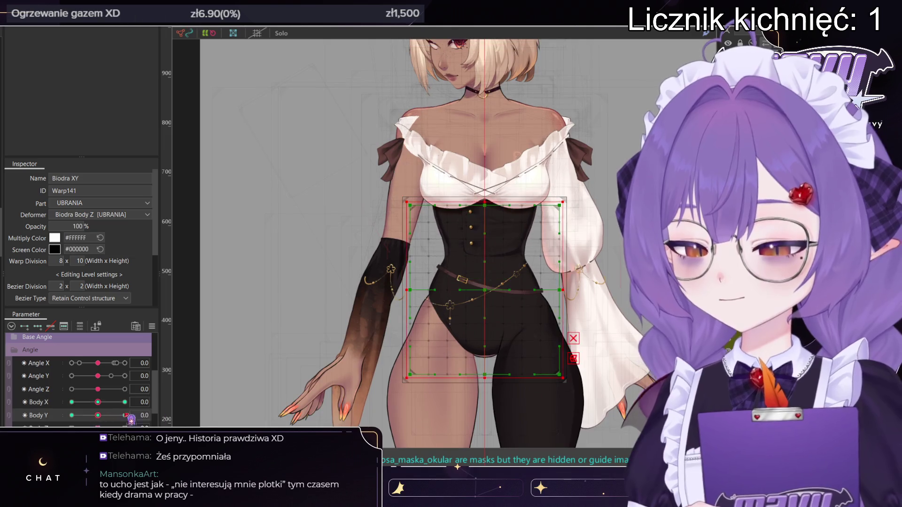
- Nudge the SPODNIE2 bodysuit mesh's bottom edge slightly down, then clear the selection
scroll(500, 342, up, 2)
click(499, 325)
scroll(499, 325, up, 2)
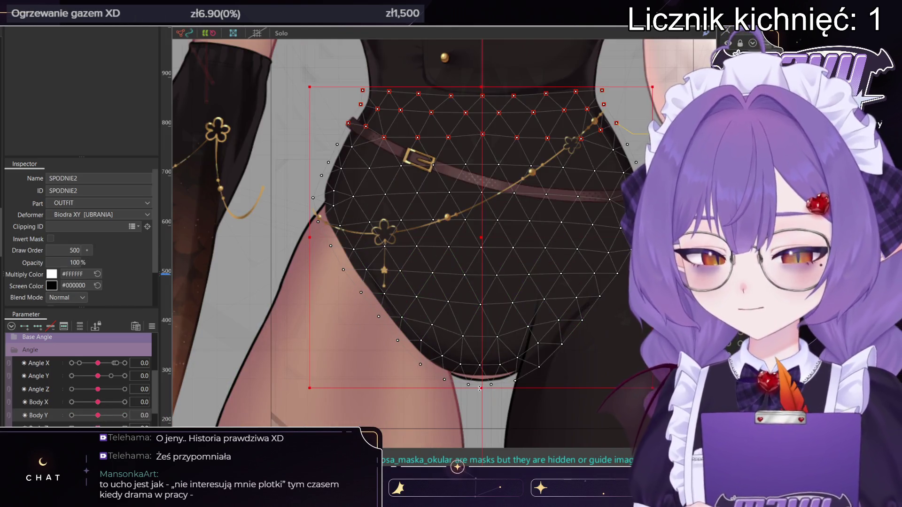
drag(479, 393, 480, 394)
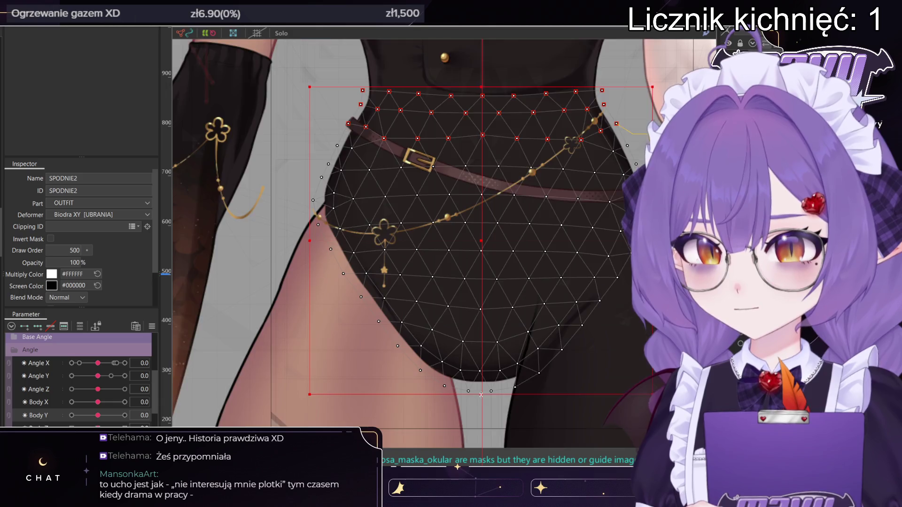
scroll(480, 394, down, 1)
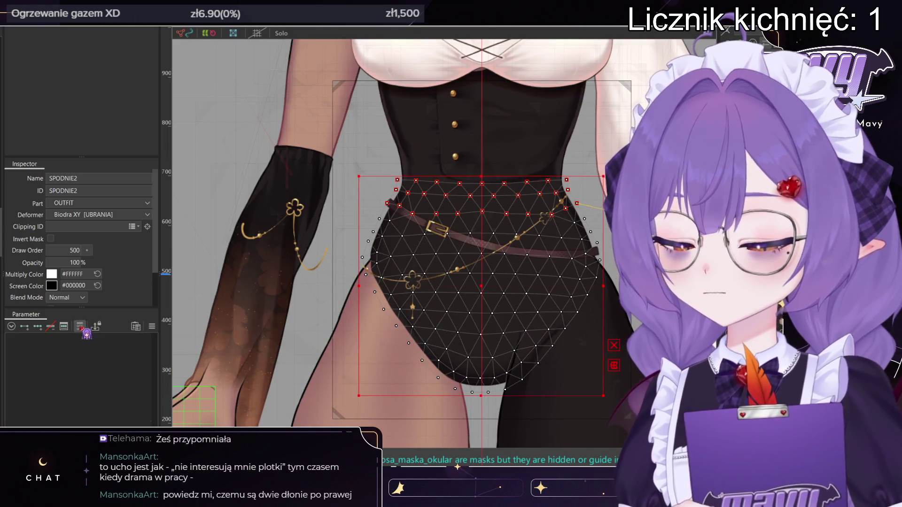
click(481, 394)
scroll(481, 394, down, 3)
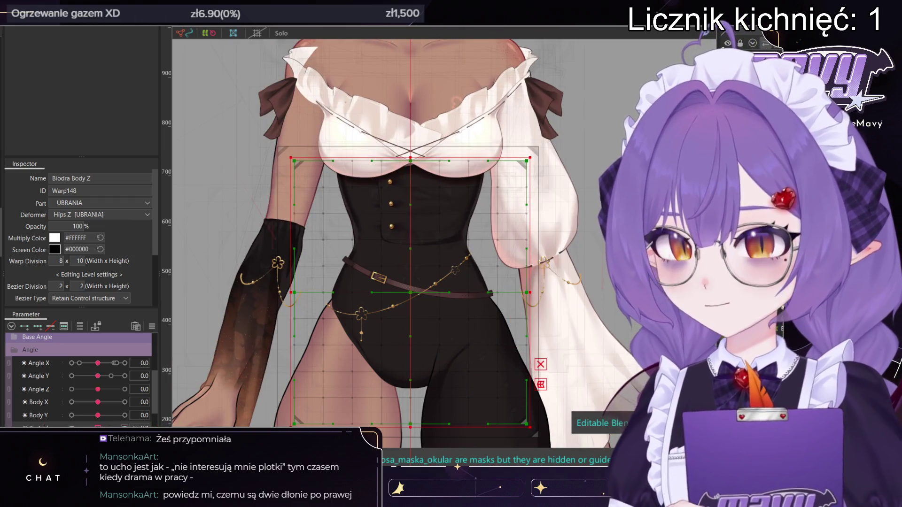
scroll(217, 361, down, 2)
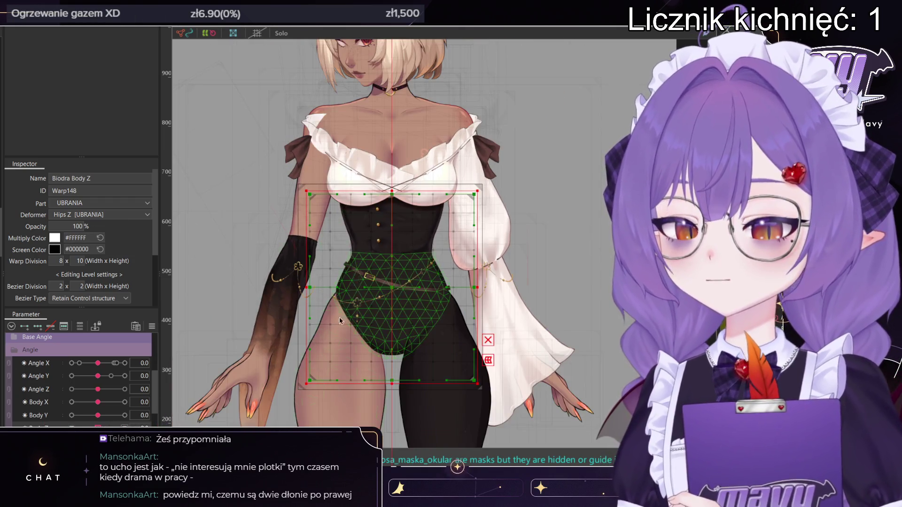
key(Escape)
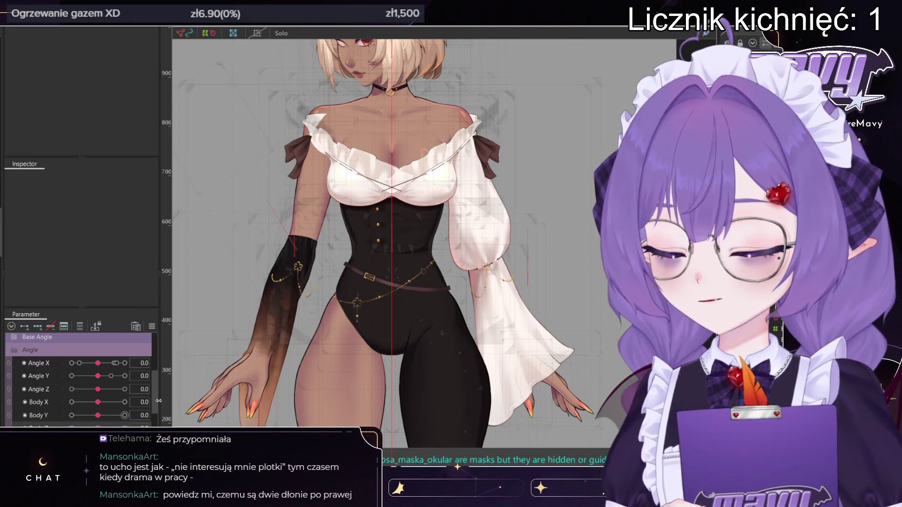
- Select the Biodra XY warp, make its blend shape editable, and switch to weight painting
scroll(330, 317, up, 2)
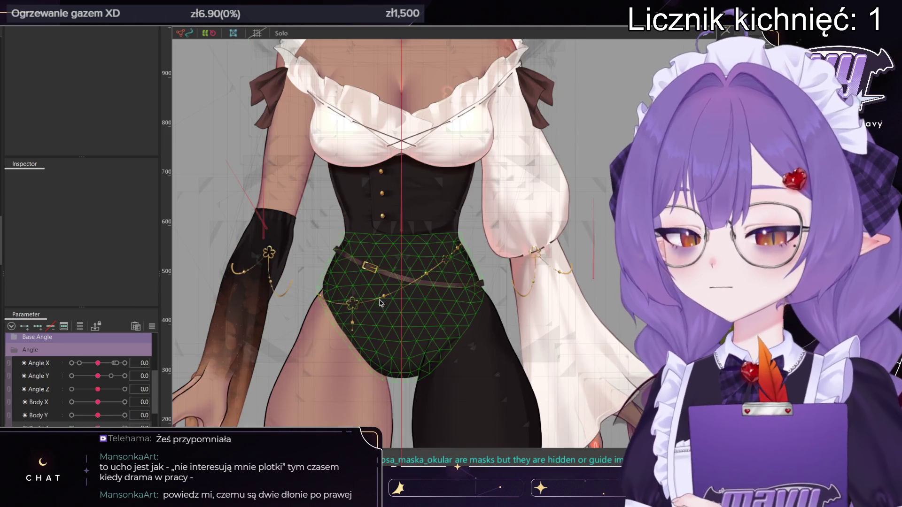
click(388, 329)
scroll(388, 329, down, 4)
scroll(388, 329, up, 4)
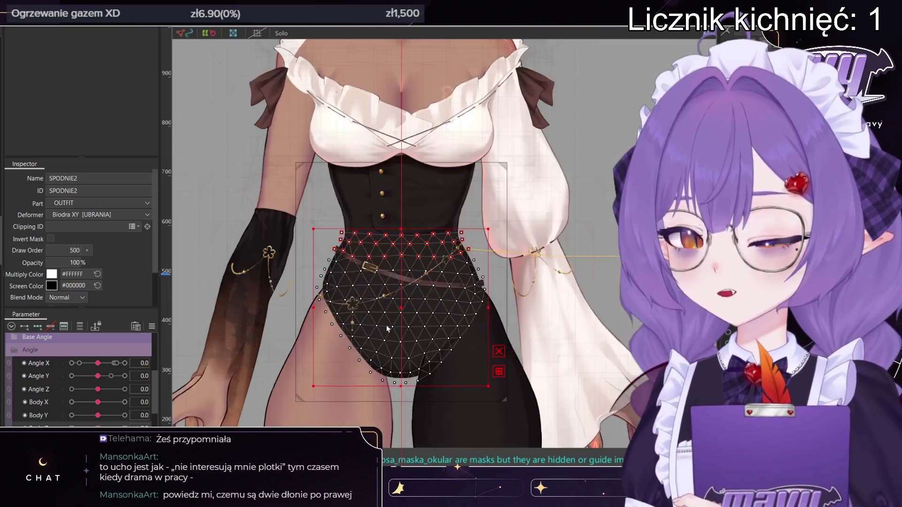
click(401, 282)
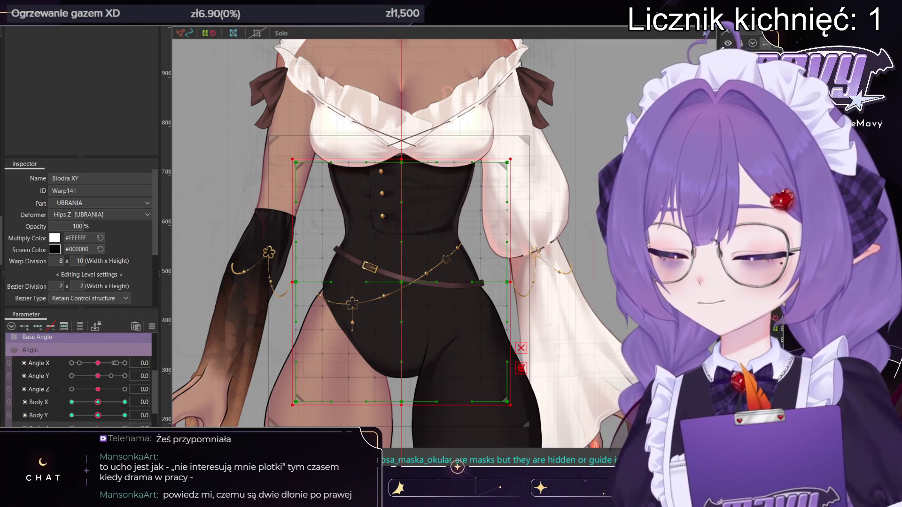
click(38, 327)
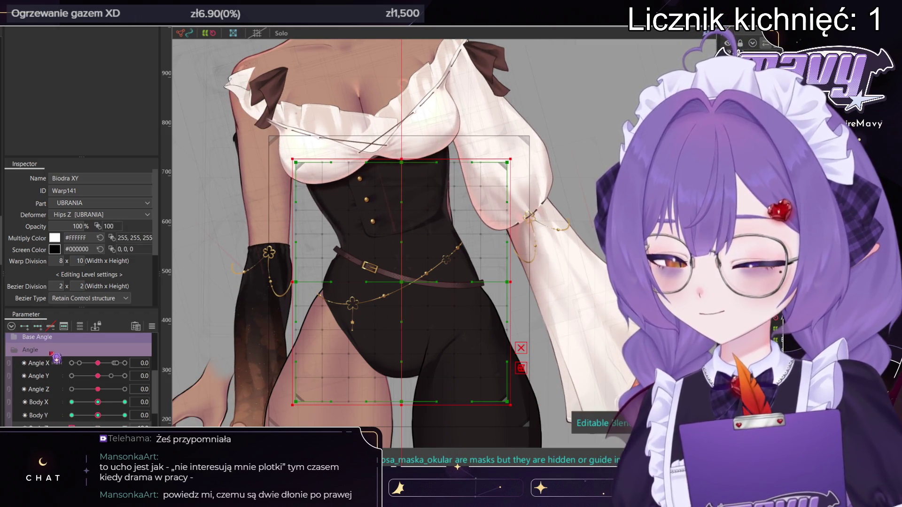
key(b)
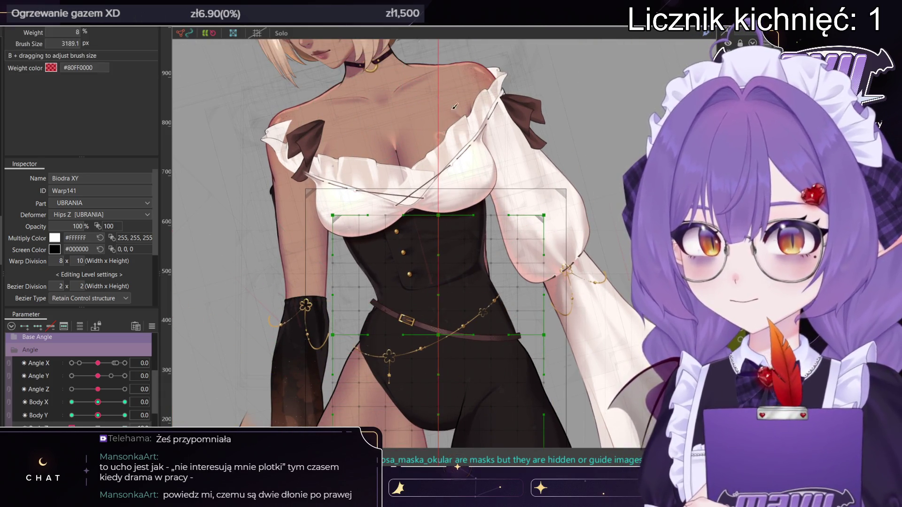
- Paint full weight on the upper corset and rotate it counter-clockwise as the blend shape
scroll(428, 153, down, 2)
drag(428, 153, 510, 159)
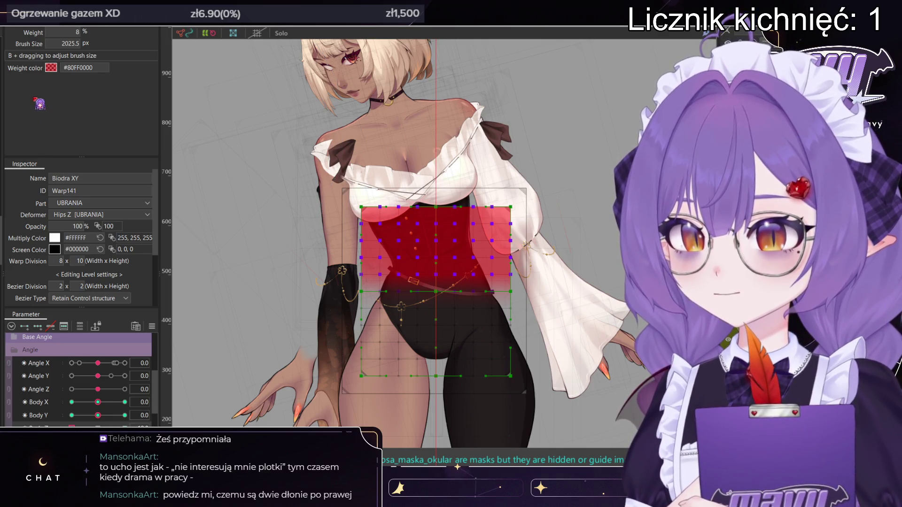
key(q)
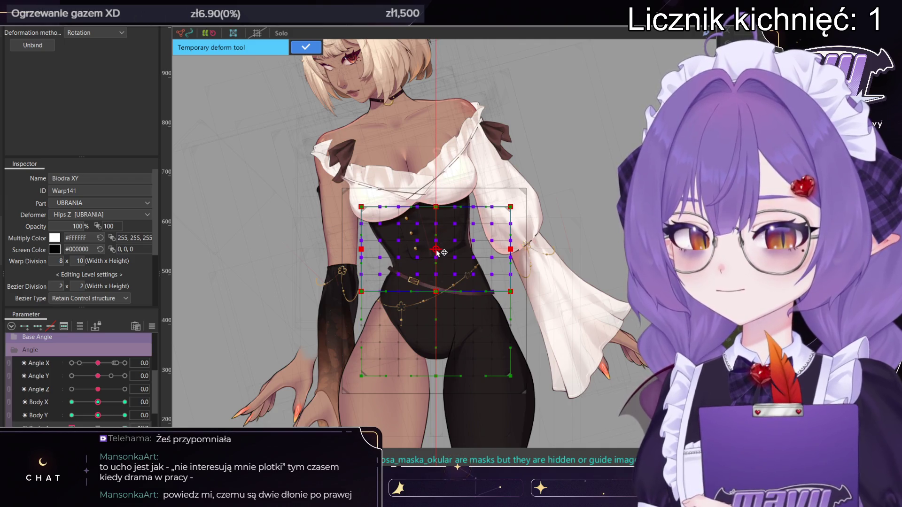
scroll(437, 253, up, 2)
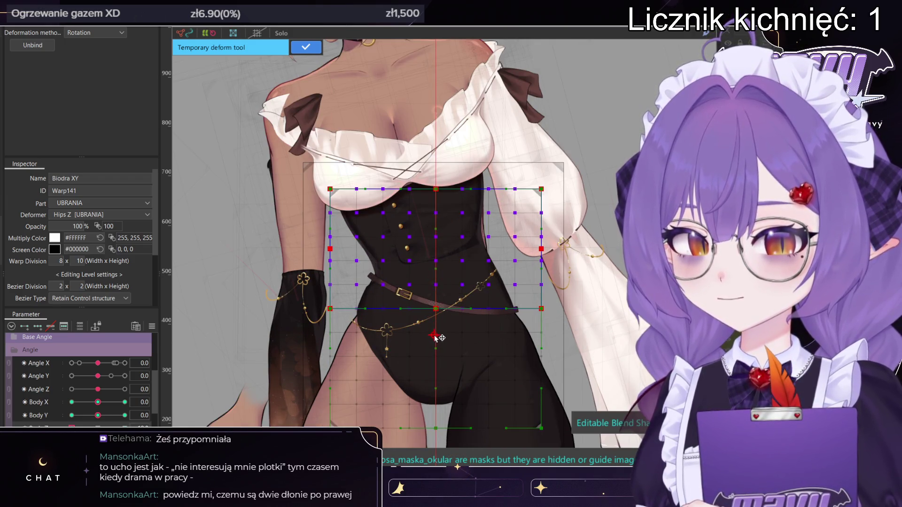
scroll(435, 336, up, 8)
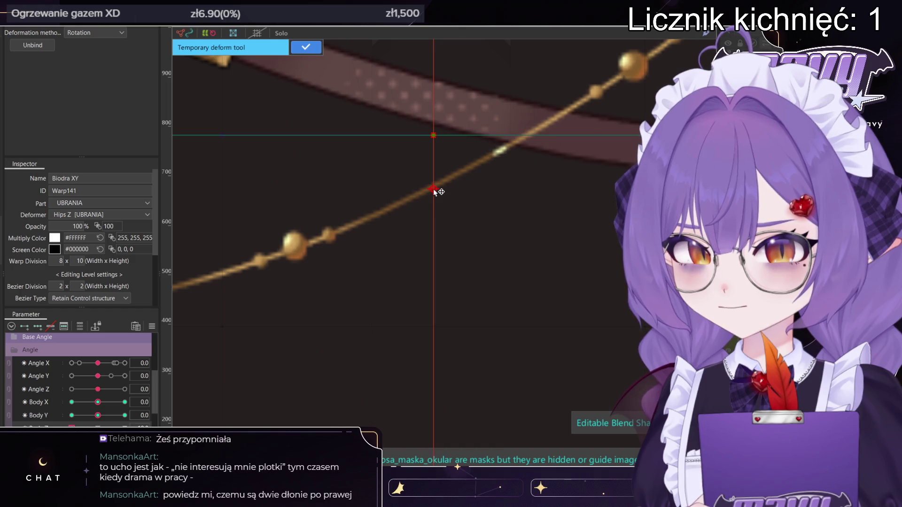
scroll(434, 191, down, 10)
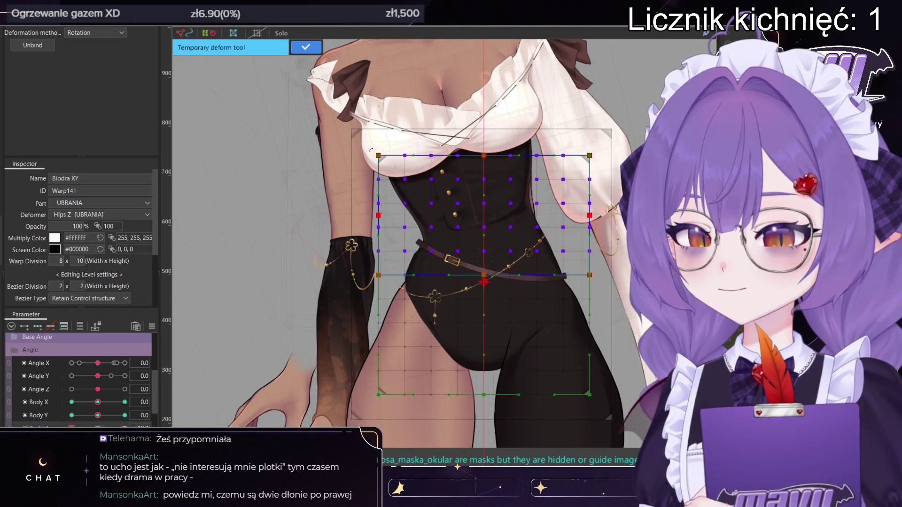
mouse_move(370, 151)
mouse_down()
mouse_move(344, 153)
mouse_move(329, 127)
mouse_up()
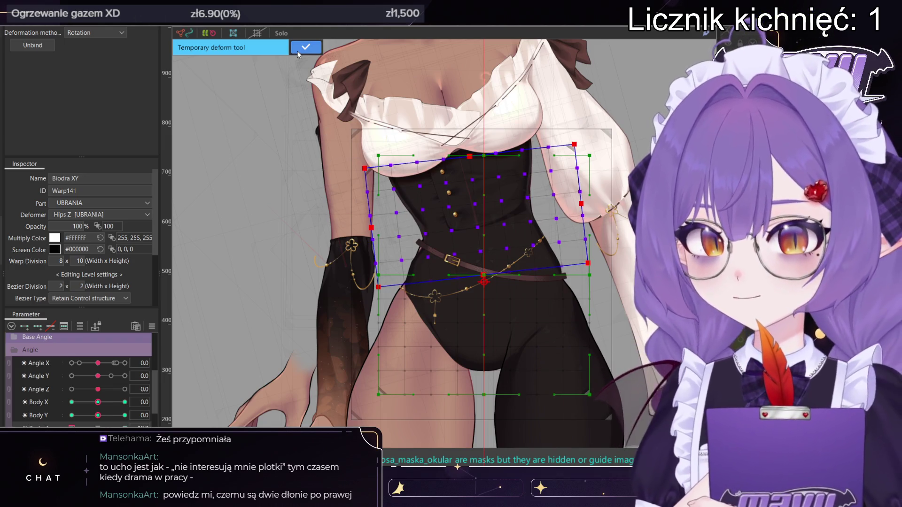
click(302, 49)
- Enlarge the weight brush and refine the weights along the left waist edge
scroll(348, 257, up, 5)
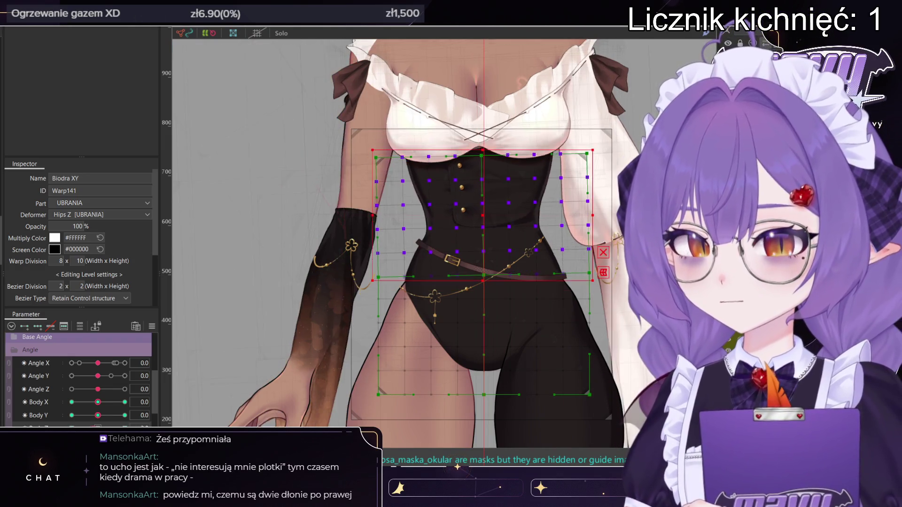
key(b)
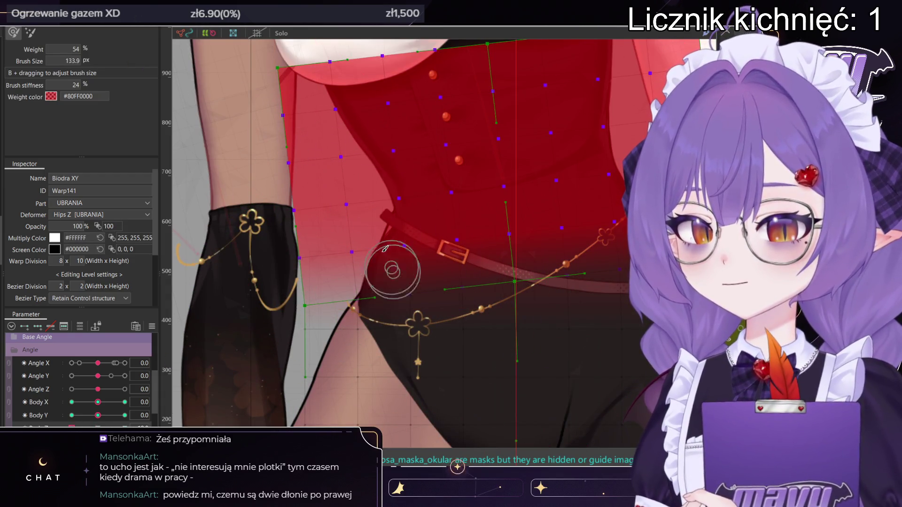
drag(387, 253, 403, 251)
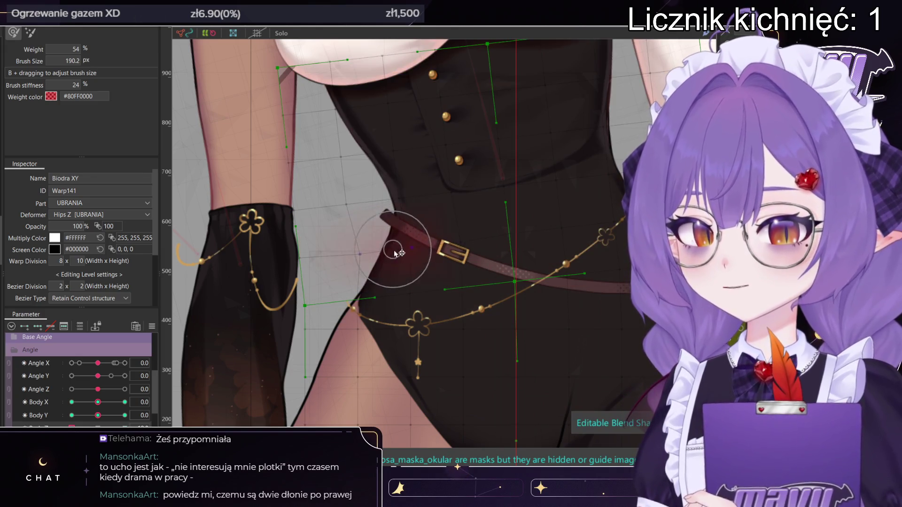
mouse_move(315, 253)
mouse_down()
mouse_move(302, 252)
mouse_move(355, 256)
mouse_up()
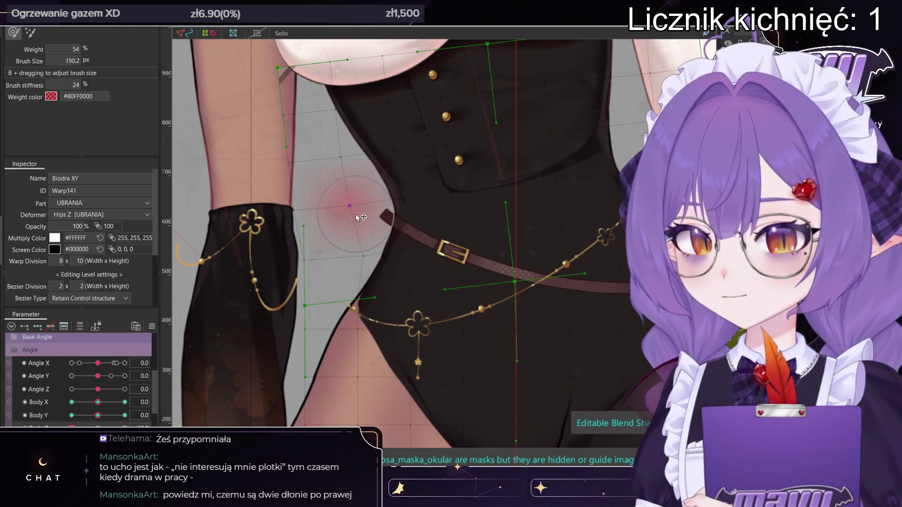
- Preview the corset bend at Body X/Y 10 and -10
scroll(287, 217, down, 5)
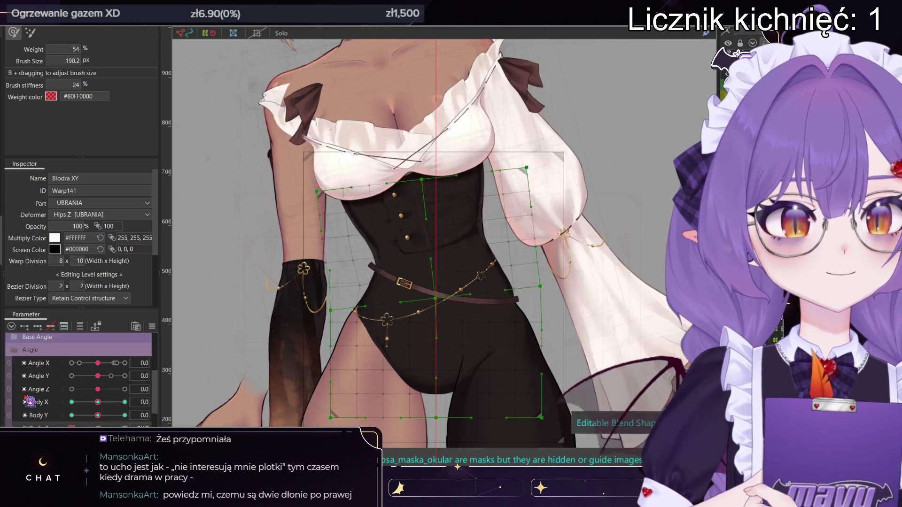
drag(106, 414, 125, 415)
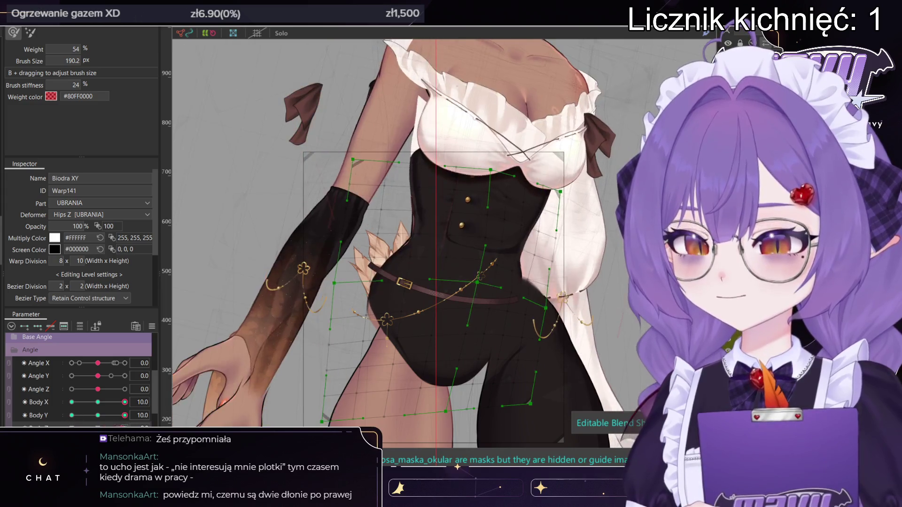
drag(124, 415, 72, 415)
scroll(397, 222, up, 5)
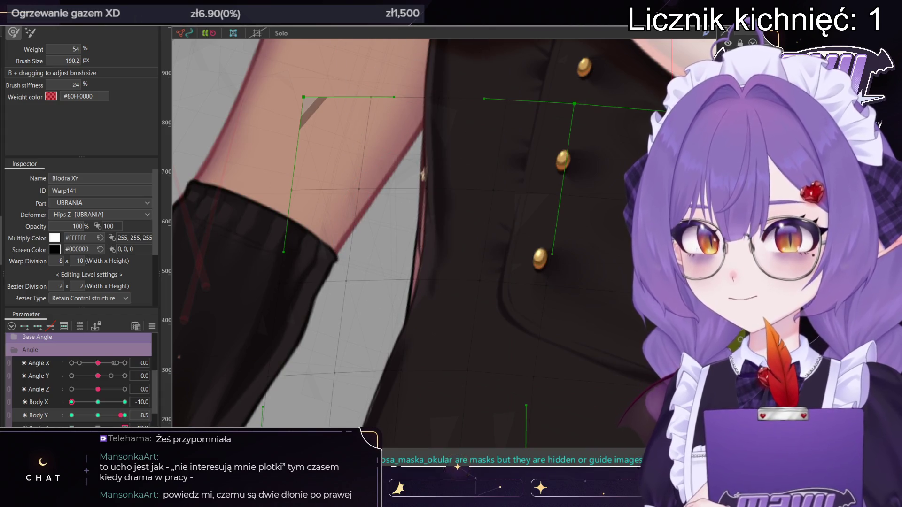
scroll(457, 249, down, 5)
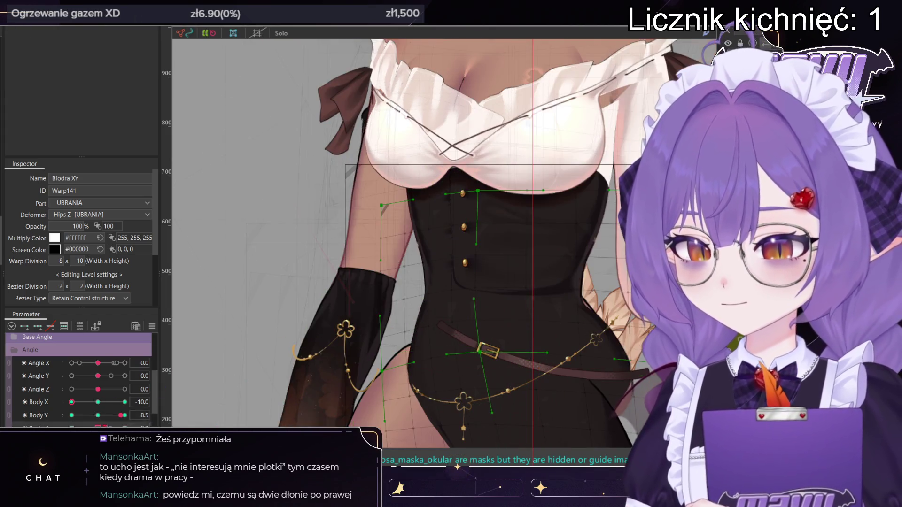
click(473, 290)
- Select Hips Z together with all body warp deformers and make their blend shapes editable
drag(425, 284, 631, 328)
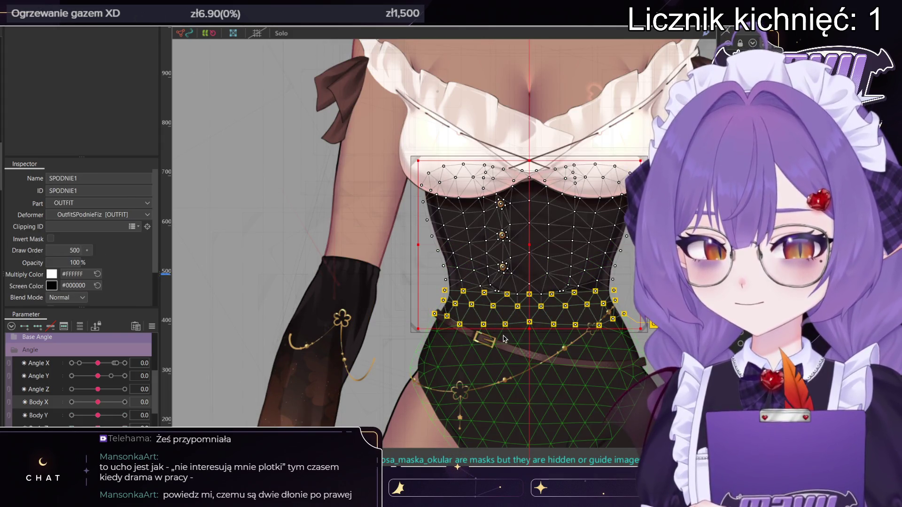
click(503, 338)
scroll(503, 338, down, 3)
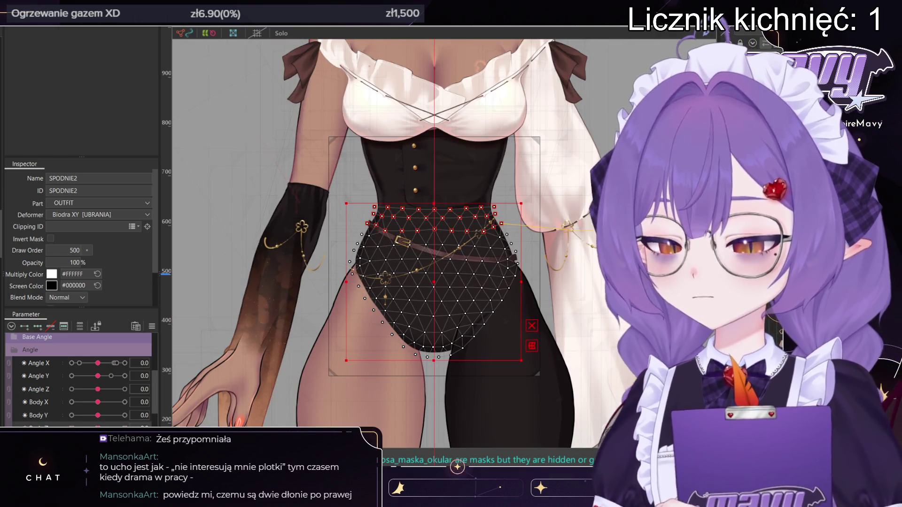
click(434, 282)
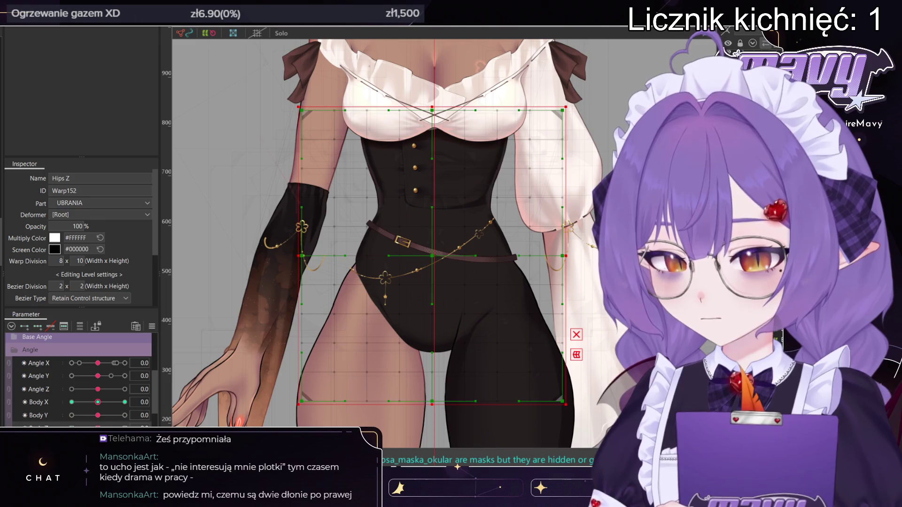
scroll(407, 263, down, 2)
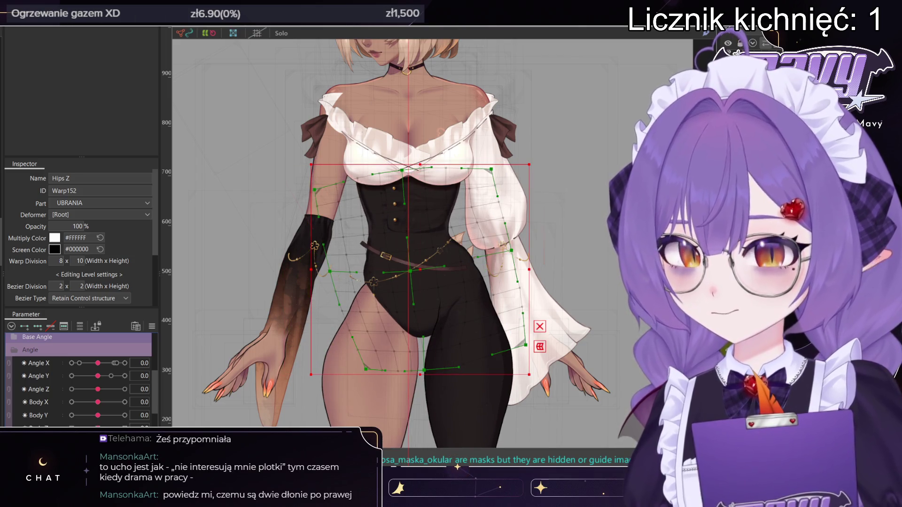
key(ctrl+a)
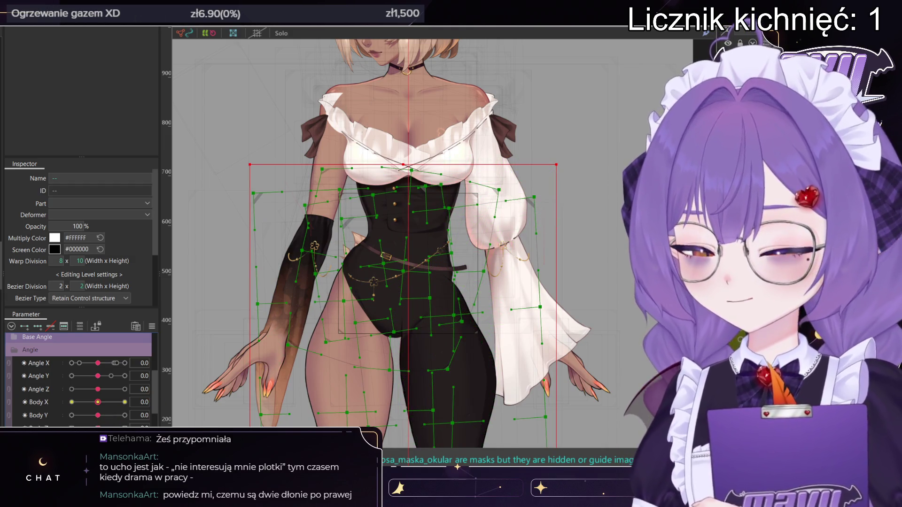
click(457, 467)
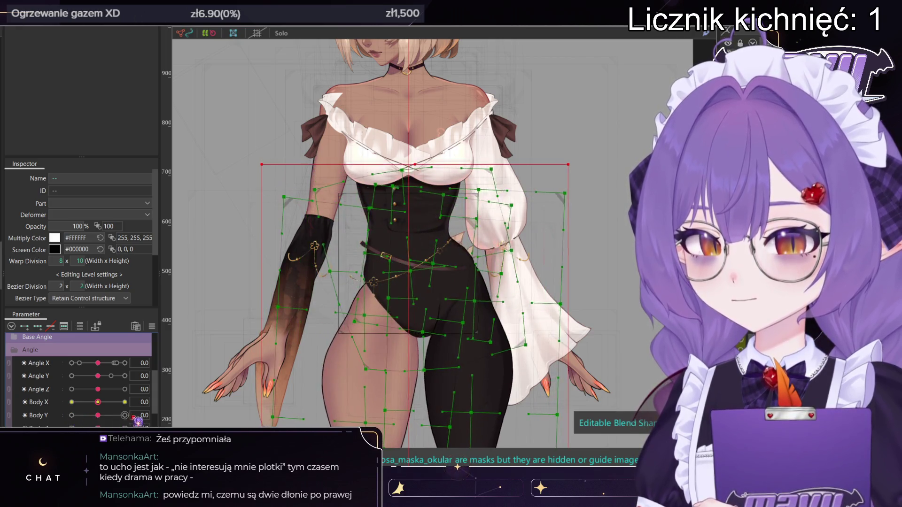
- Preview the body sway at Body X -3, then bring Body X back to 0
scroll(460, 313, down, 3)
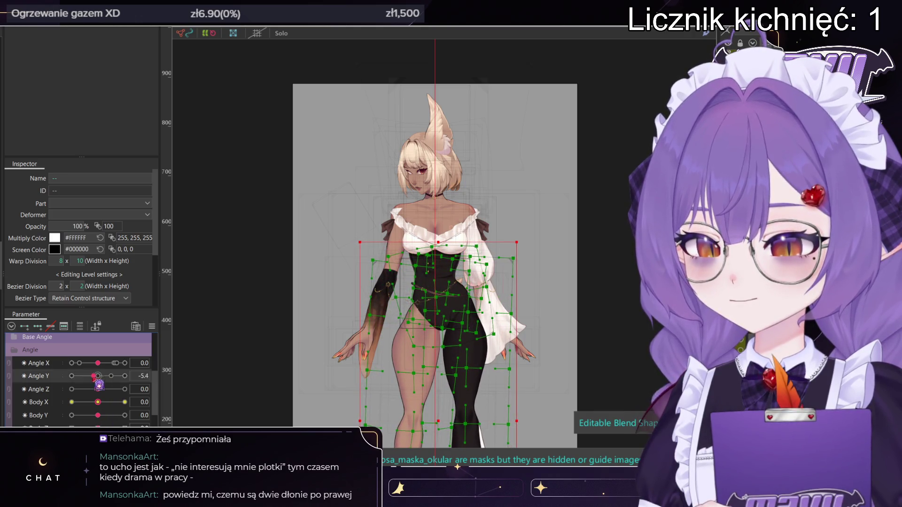
mouse_move(98, 402)
mouse_down()
mouse_move(61, 402)
mouse_move(157, 404)
mouse_move(98, 402)
mouse_up()
scroll(543, 255, down, 3)
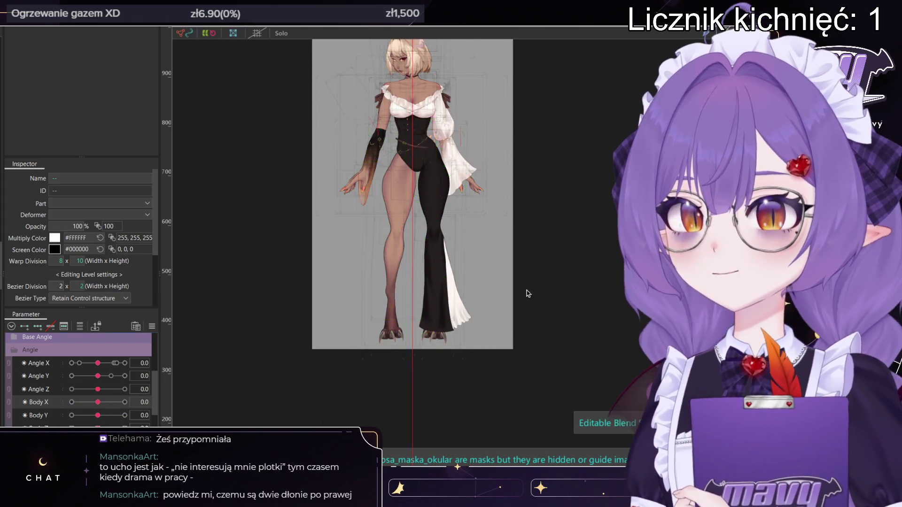
scroll(472, 306, up, 2)
click(420, 263)
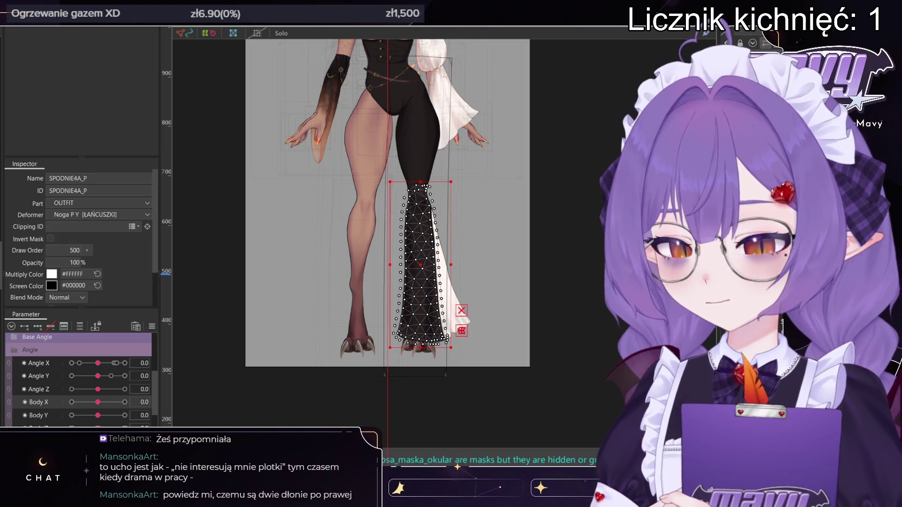
- Inspect the Noga P Y and Noga Hips Z leg warps while previewing Body Y at -1.8
click(418, 216)
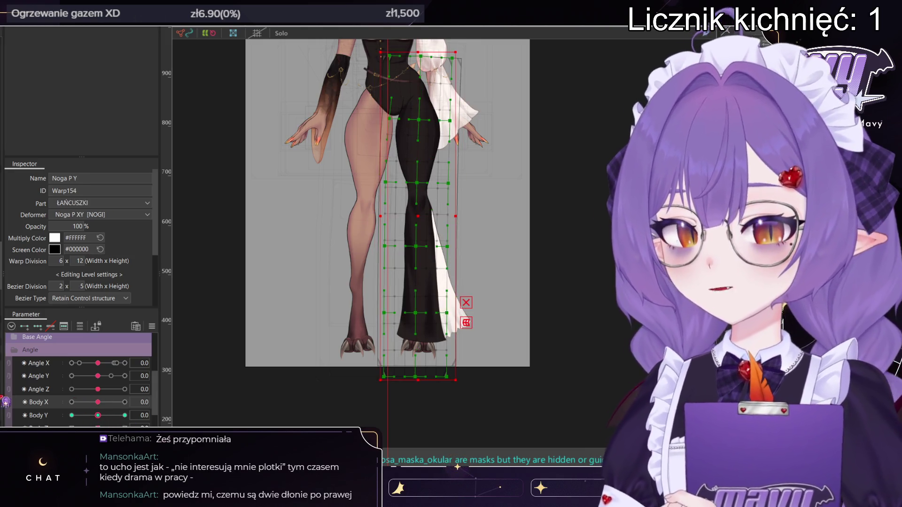
middle_drag(345, 297, 348, 325)
mouse_move(98, 415)
mouse_down()
mouse_move(107, 418)
mouse_move(98, 417)
mouse_move(104, 403)
mouse_move(136, 405)
mouse_move(76, 406)
mouse_move(152, 407)
mouse_move(98, 402)
mouse_move(86, 428)
mouse_move(75, 428)
mouse_move(98, 428)
mouse_up()
click(577, 414)
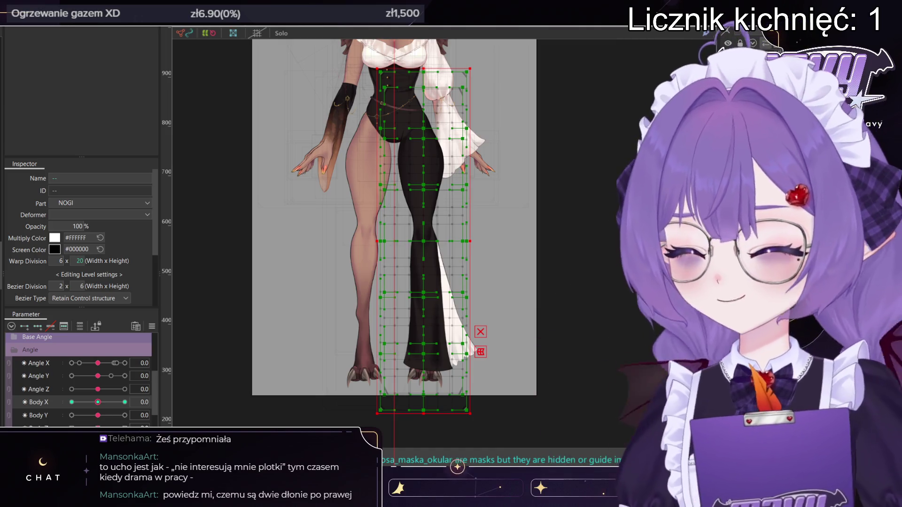
click(582, 418)
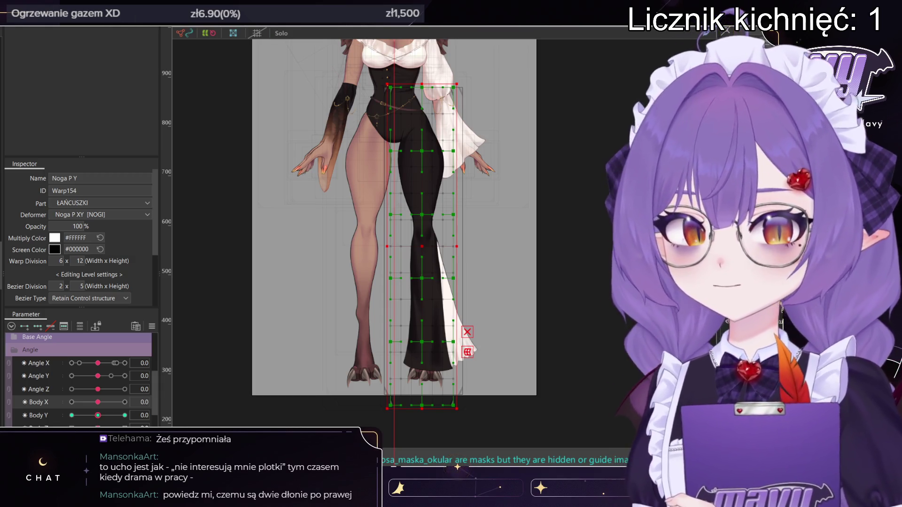
- Widen the Noga Nowa grid to the right and refit its top and bottom around the right leg
click(422, 211)
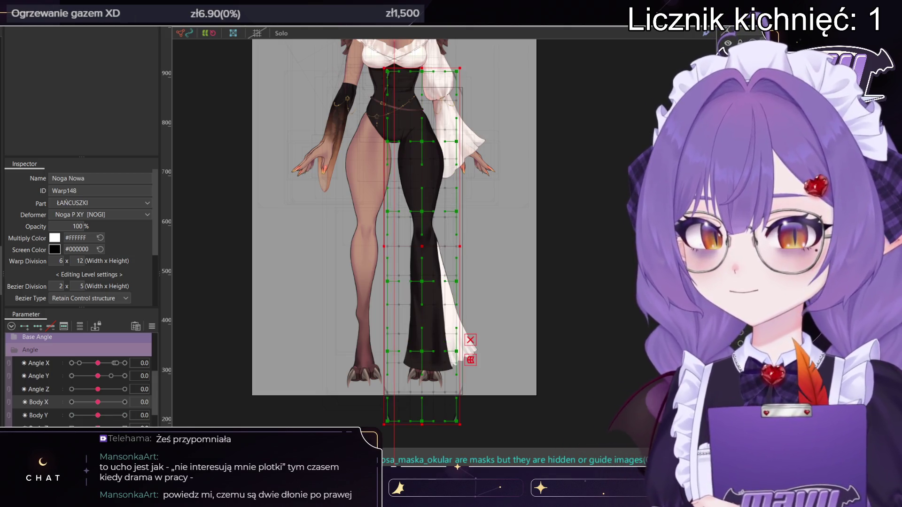
drag(461, 246, 498, 248)
drag(439, 66, 440, 84)
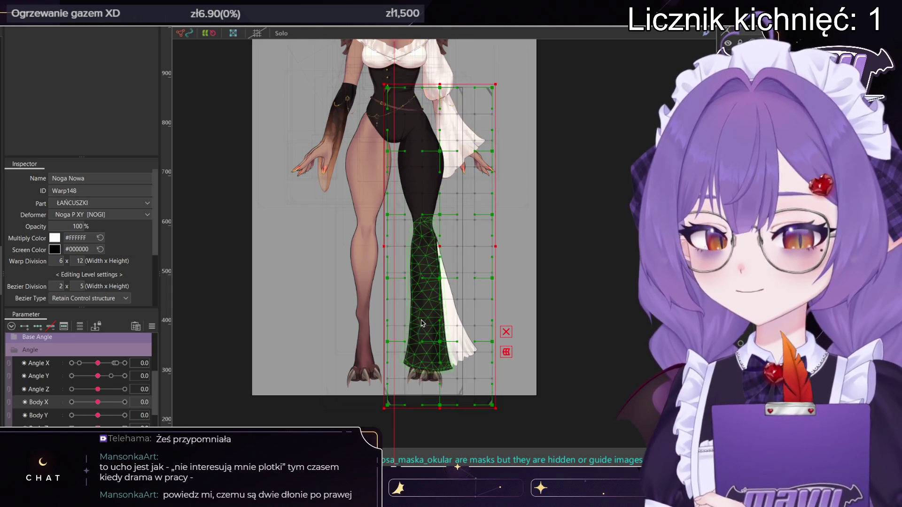
drag(441, 409, 440, 398)
- Set the Noga Nowa warp division to 6 x 18 in the Inspector
double_click(60, 261)
text(7)
key(Return)
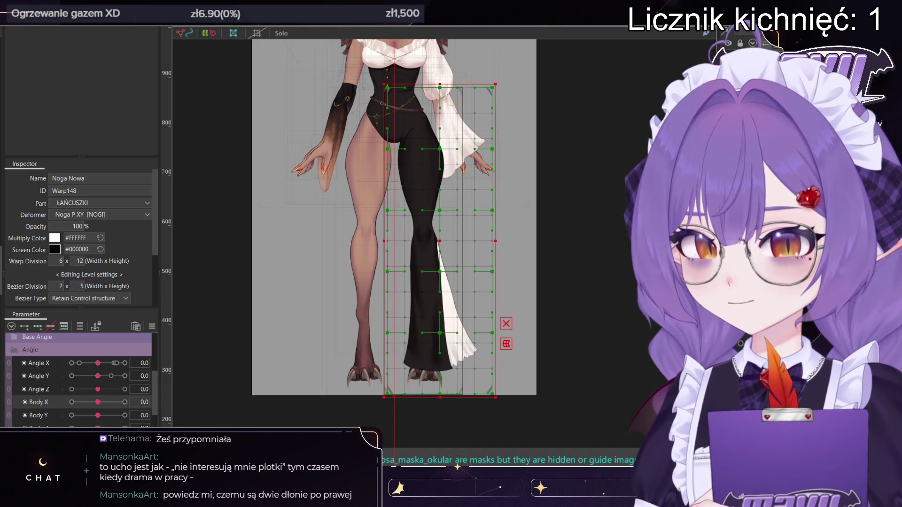
double_click(59, 262)
text(6)
key(Tab)
text(14)
key(Return)
text(15)
key(Return)
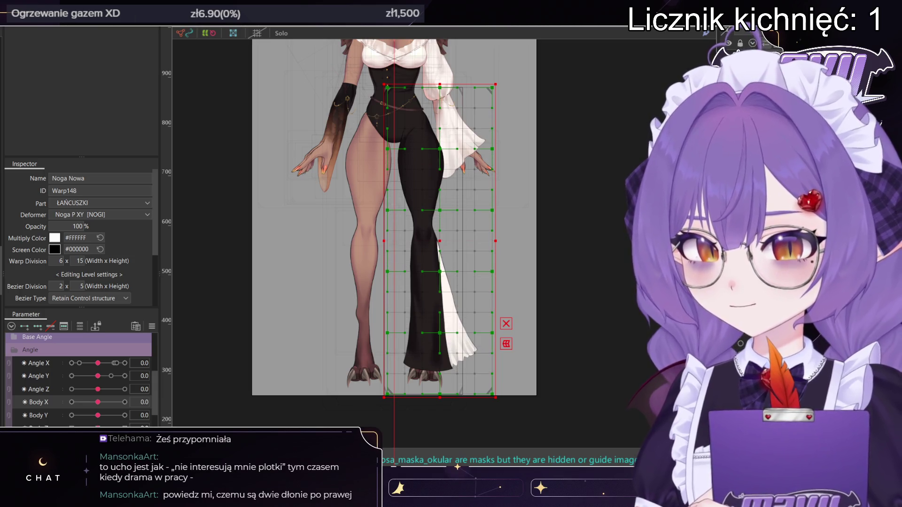
text(18)
key(Return)
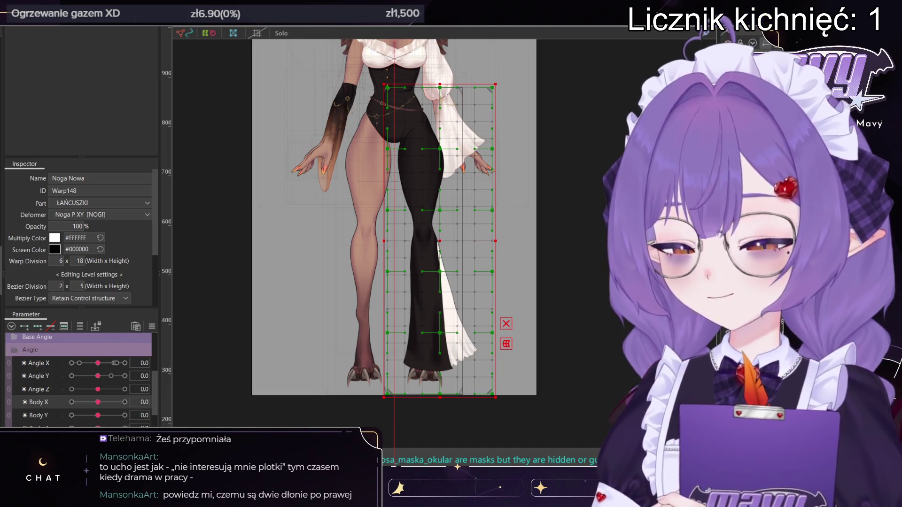
- Reparent the Noga P Y warp deformer under Noga Nowa
click(422, 245)
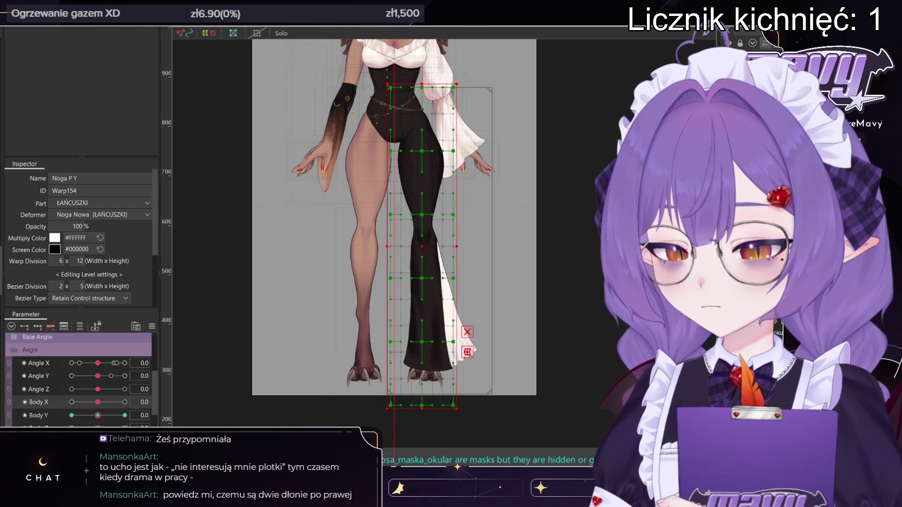
click(439, 241)
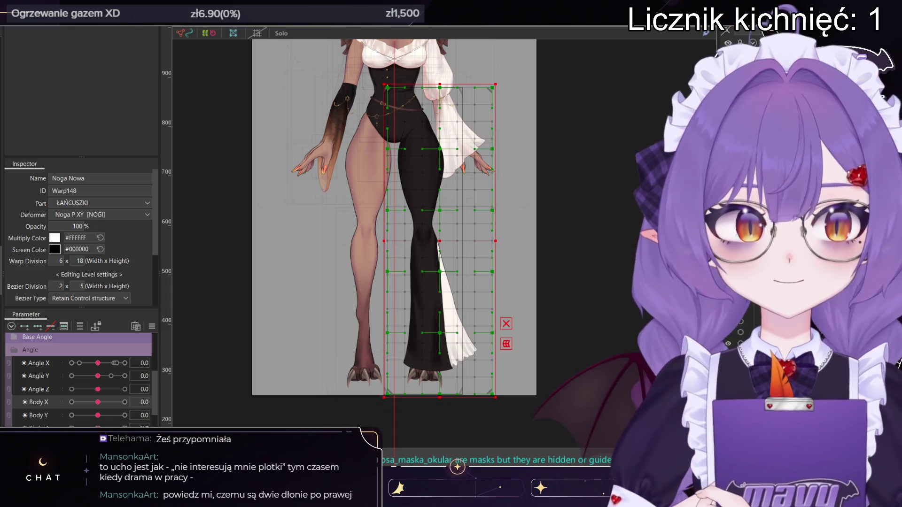
click(421, 244)
click(440, 241)
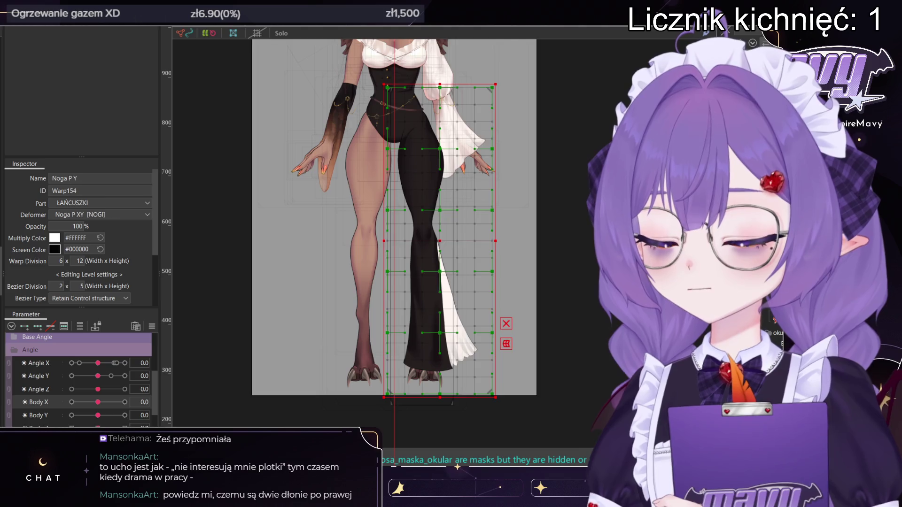
click(421, 244)
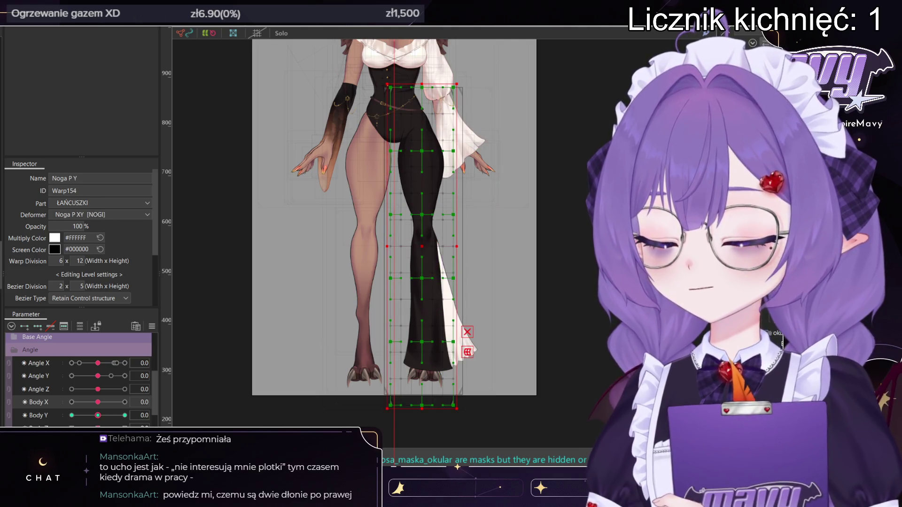
ctrl+click(470, 244)
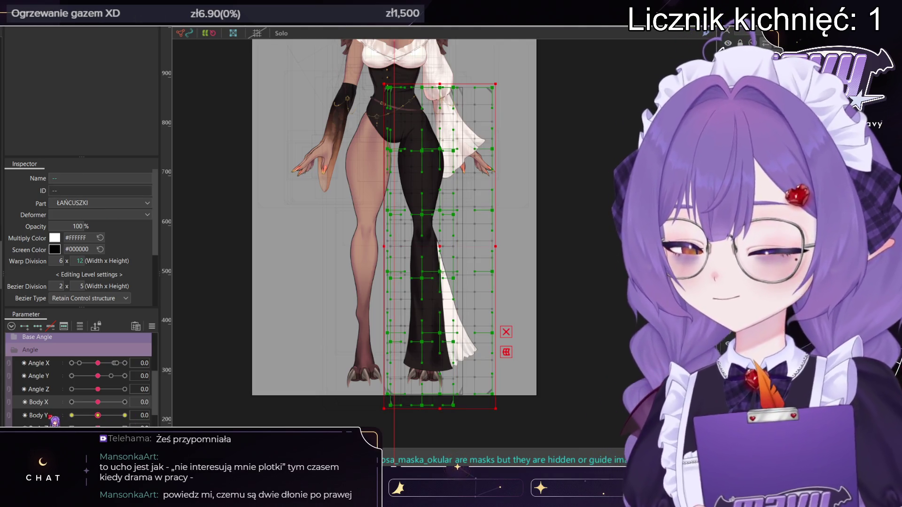
scroll(71, 404, down, 2)
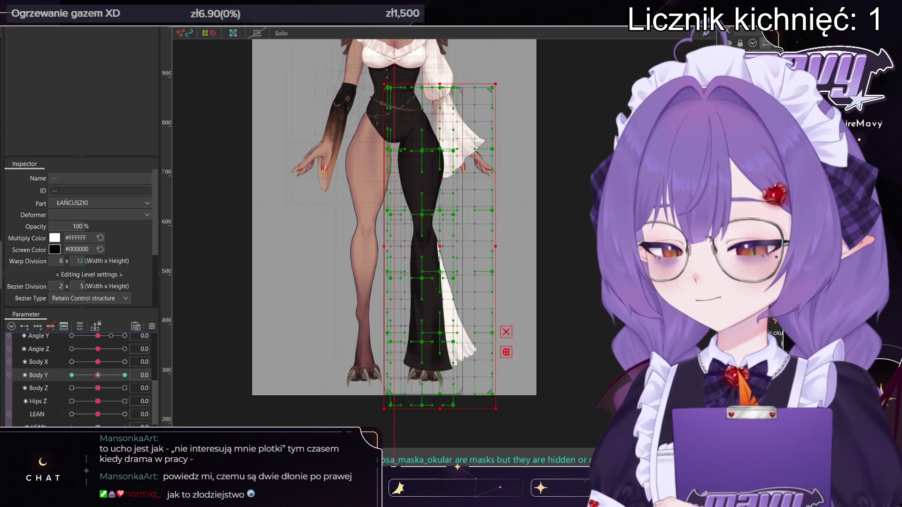
key(Return)
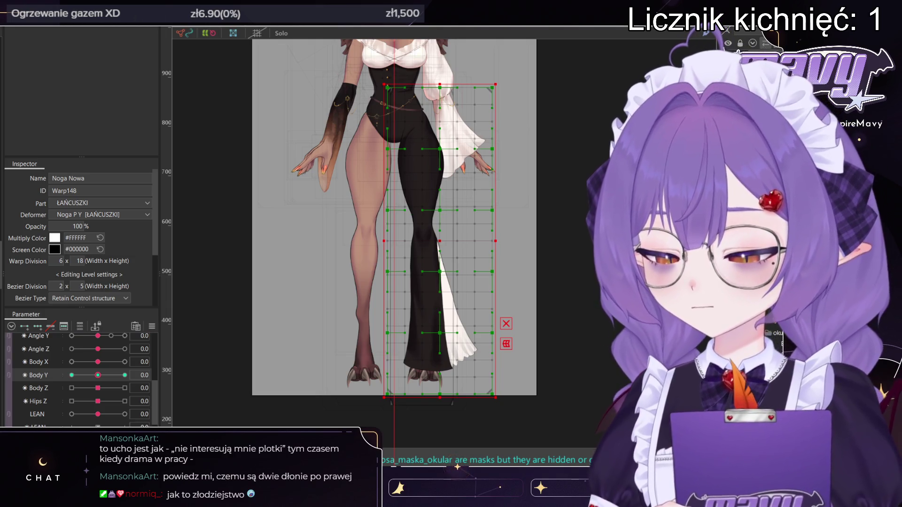
- Test the legs at Body Y 10 and reselect the Noga Nowa deformer
mouse_move(98, 374)
mouse_down()
mouse_move(126, 375)
mouse_move(80, 375)
mouse_move(94, 380)
mouse_move(33, 389)
mouse_move(56, 396)
mouse_move(101, 378)
mouse_up()
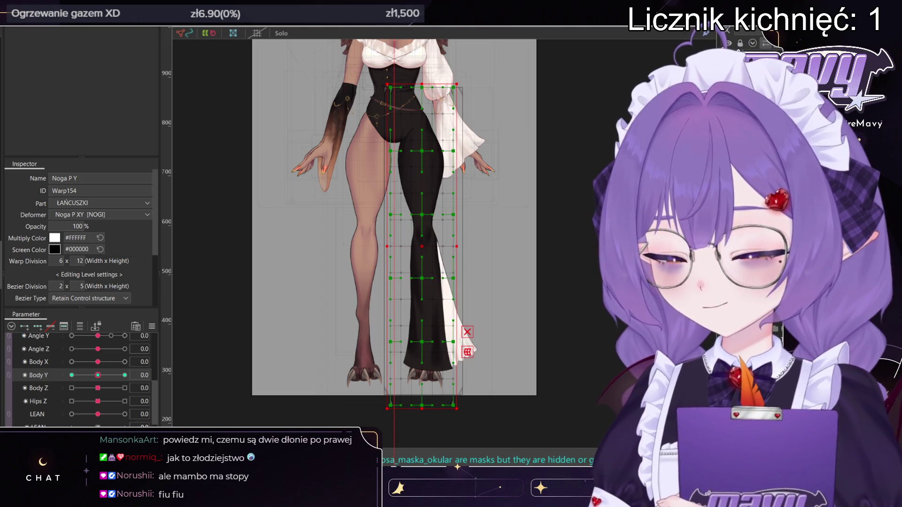
click(474, 234)
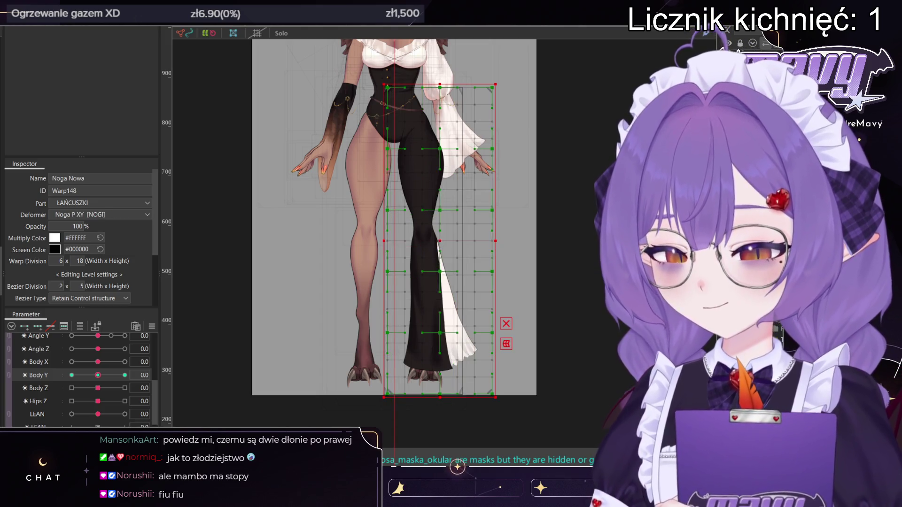
click(422, 234)
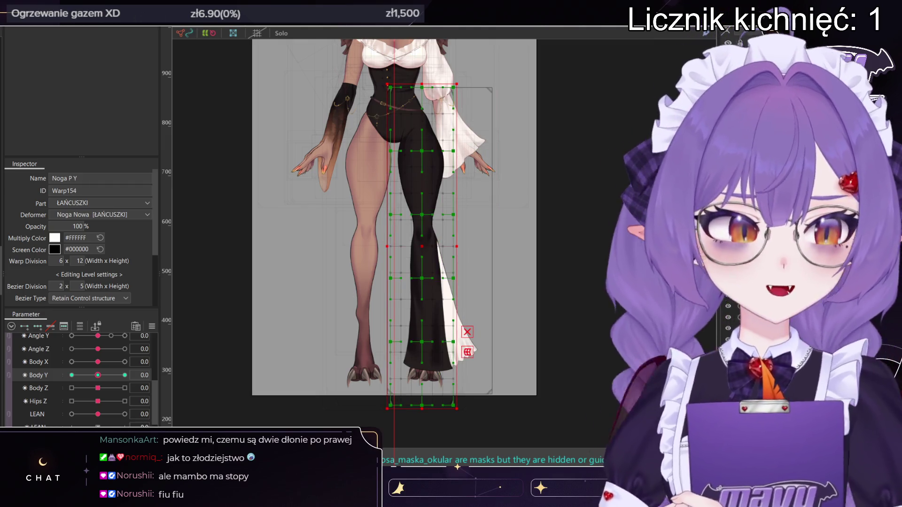
click(474, 235)
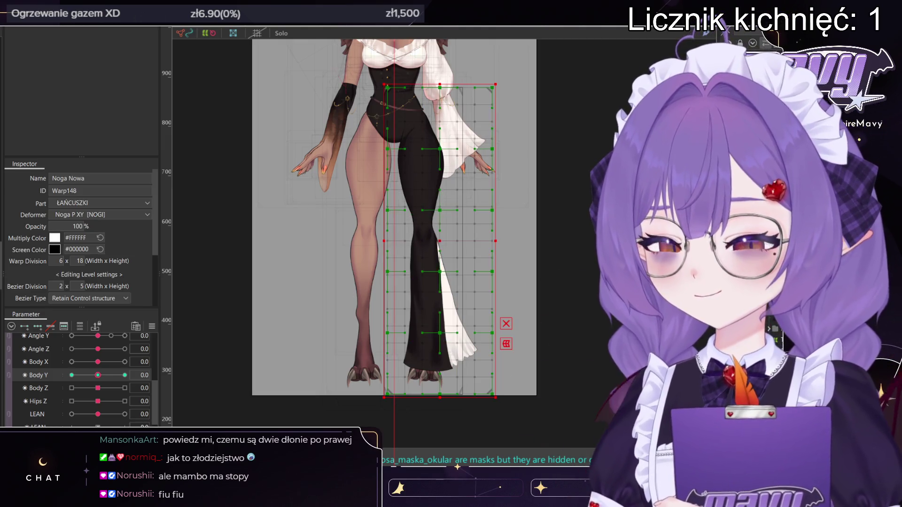
- Sweep Body Y between 10 and -10 to preview the trouser leg bending, leaving it at -10
mouse_move(97, 375)
mouse_down()
mouse_move(123, 375)
mouse_move(47, 372)
mouse_move(116, 370)
mouse_move(71, 375)
mouse_up()
scroll(396, 253, up, 3)
key(b)
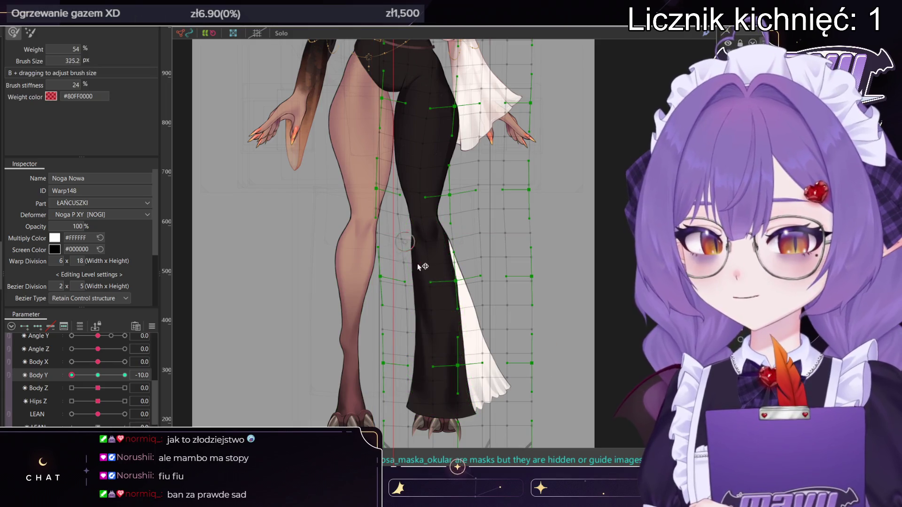
mouse_move(433, 286)
mouse_down()
mouse_move(439, 298)
mouse_move(427, 257)
mouse_move(419, 284)
mouse_move(405, 248)
mouse_up()
drag(71, 375, 125, 375)
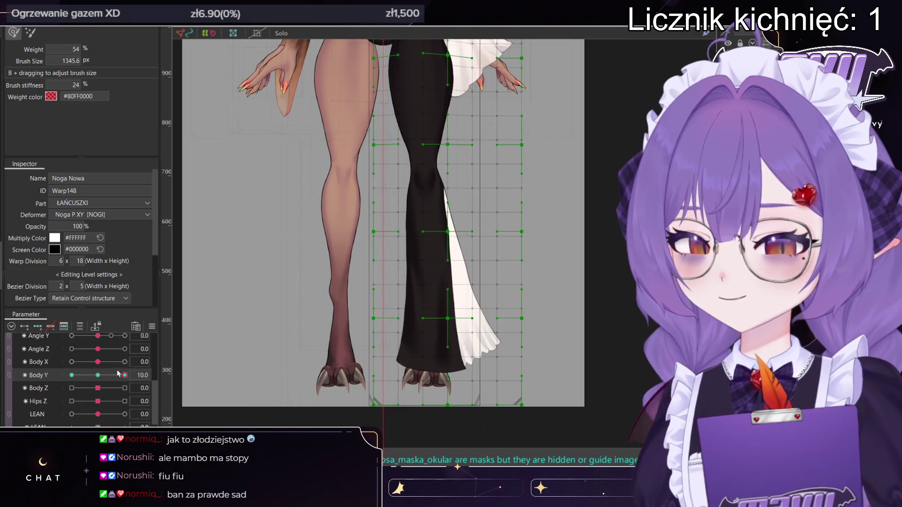
click(71, 375)
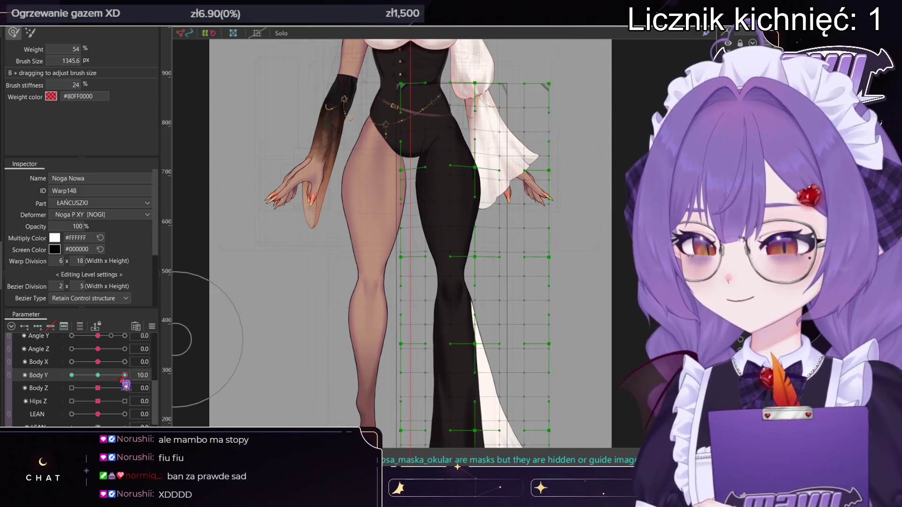
mouse_move(72, 374)
mouse_down()
mouse_move(183, 360)
mouse_move(329, 282)
mouse_move(489, 248)
mouse_move(428, 473)
mouse_move(70, 376)
mouse_up()
key(v)
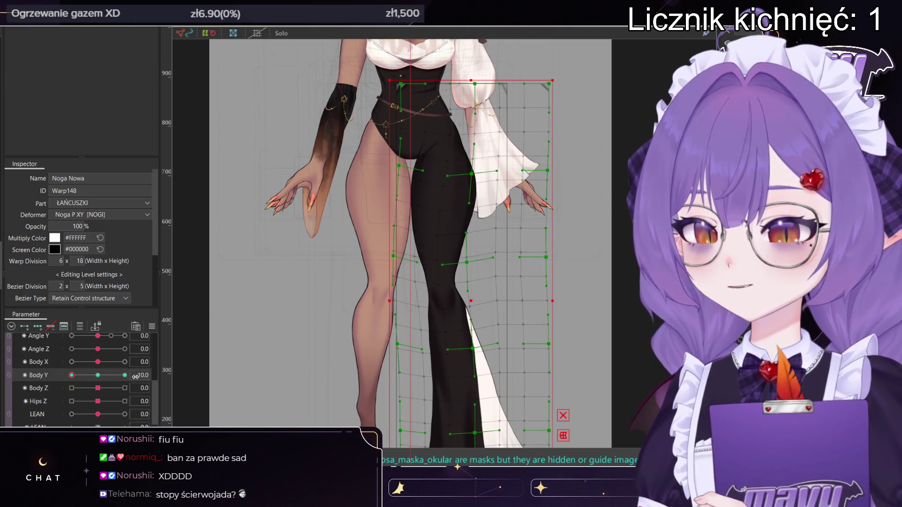
click(359, 220)
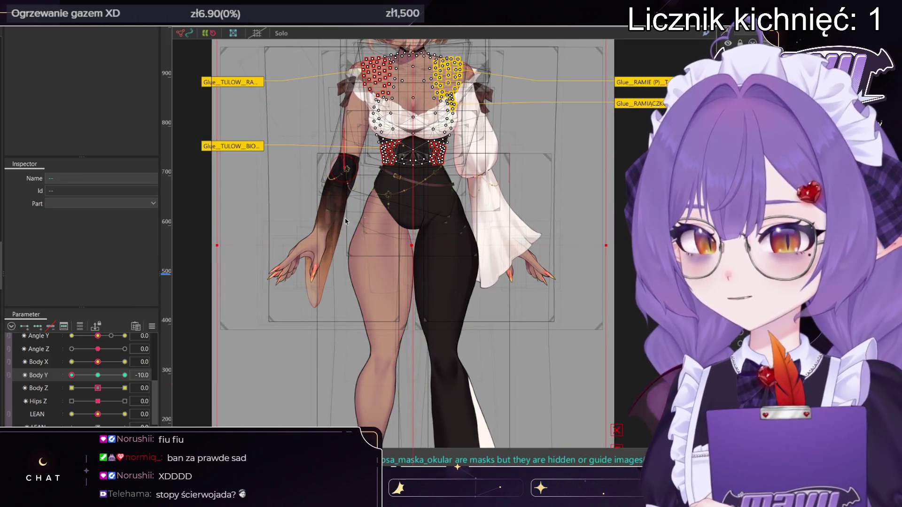
scroll(415, 181, down, 3)
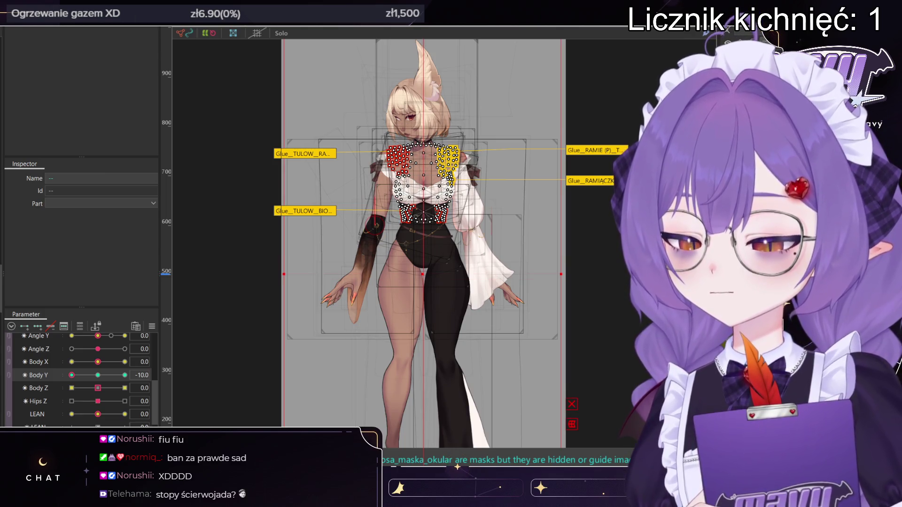
click(457, 466)
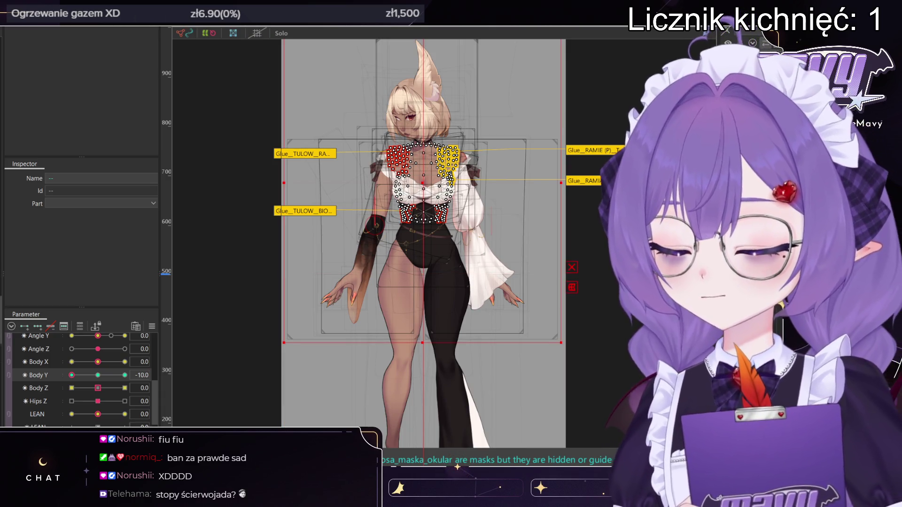
click(457, 466)
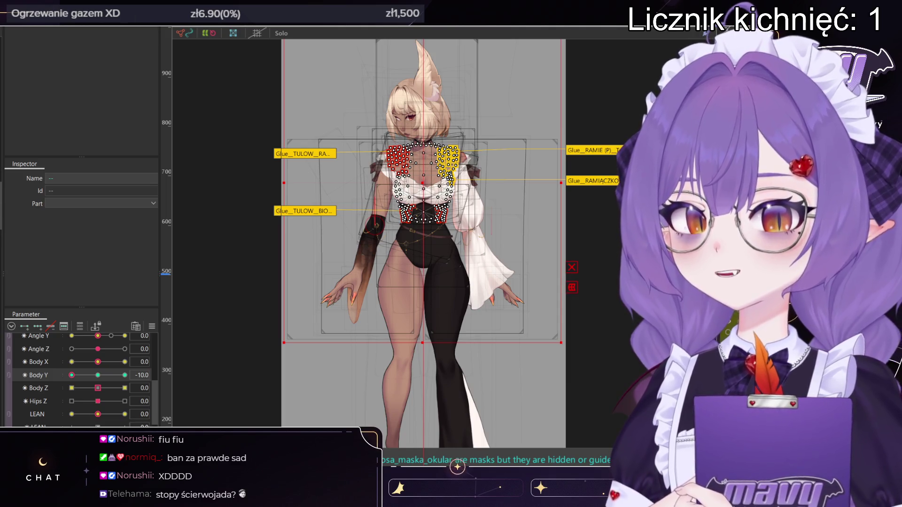